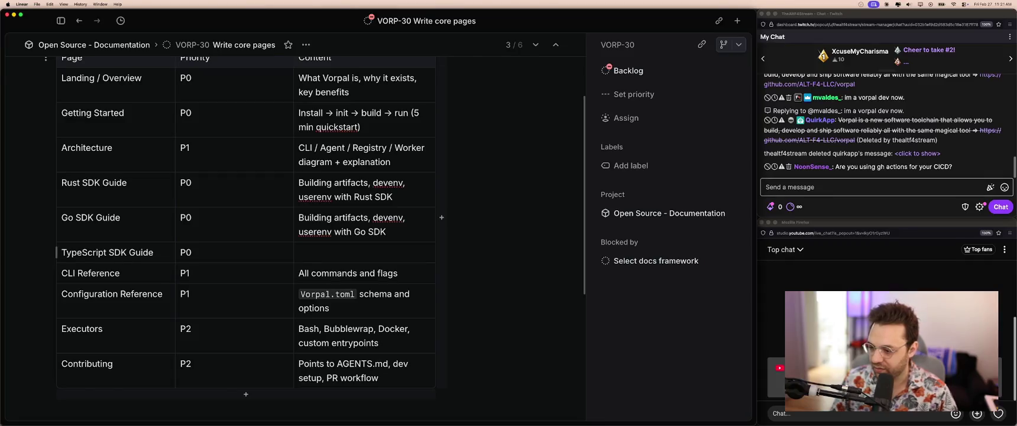
# Copy the Go SDK Guide description into the empty TypeScript SDK Guide row, replacing 'Go' with 'TypeScript'.
pyautogui.moveTo(374, 238); pyautogui.dragTo(299, 218)
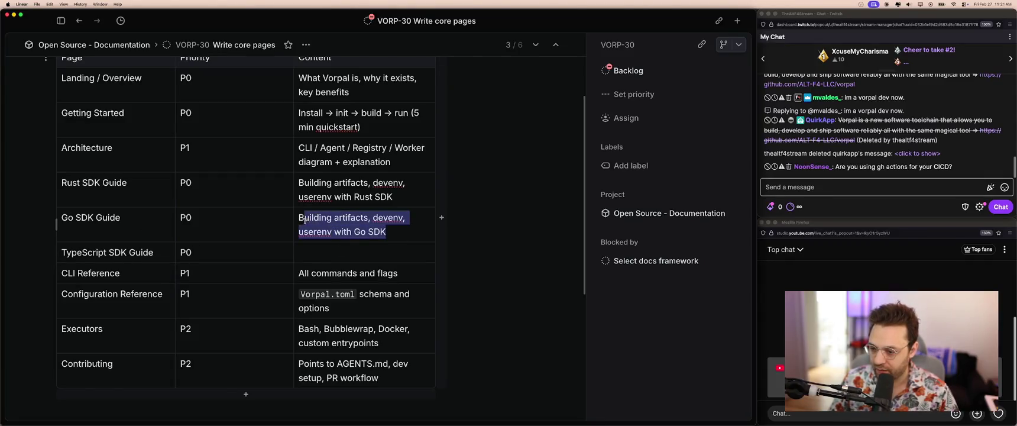
pyautogui.click(324, 253)
pyautogui.press('c')
pyautogui.press('Escape')
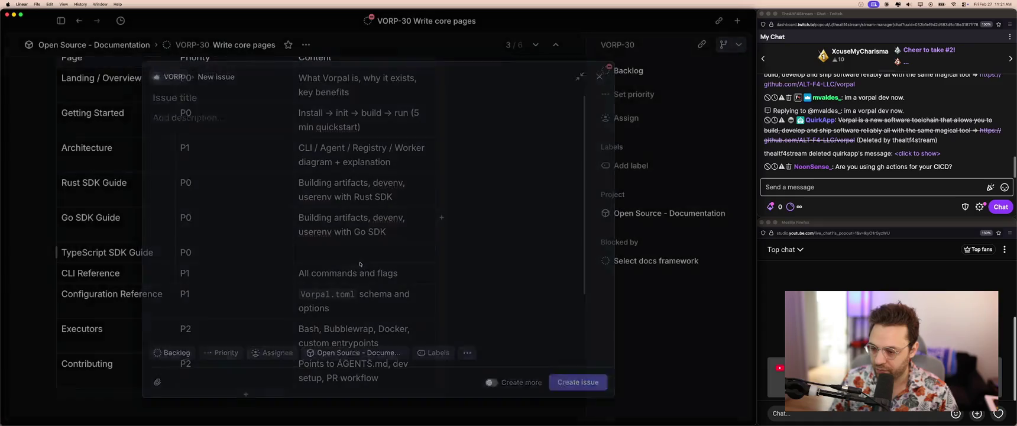
pyautogui.write('Building artifacts, devenv, userenv with Go SDK')
pyautogui.doubleClick(360, 266)
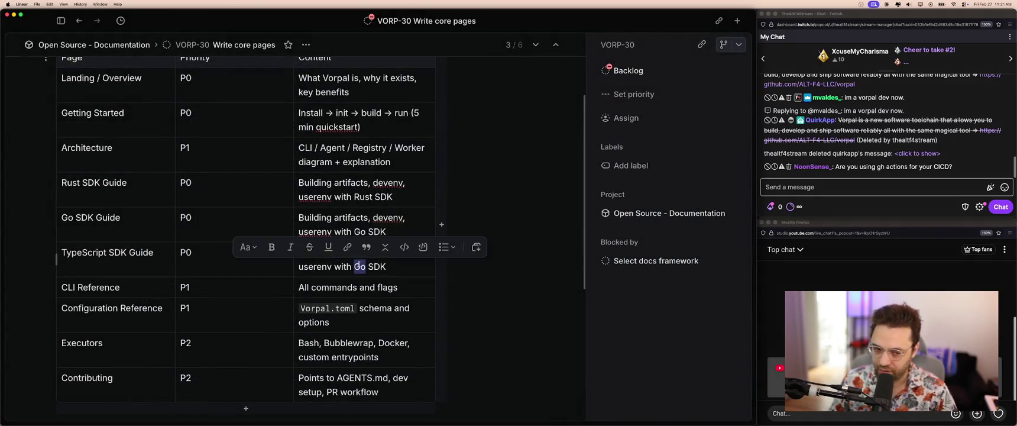
pyautogui.write('TypeS')
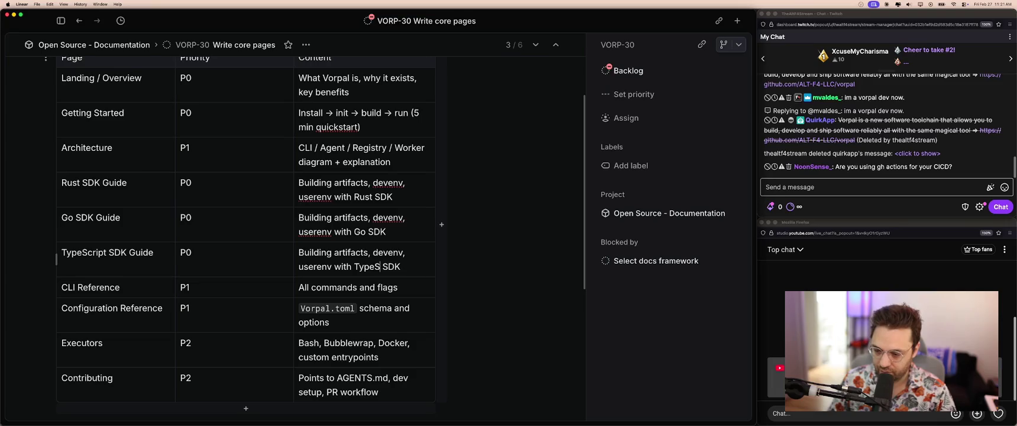
pyautogui.write('cript')
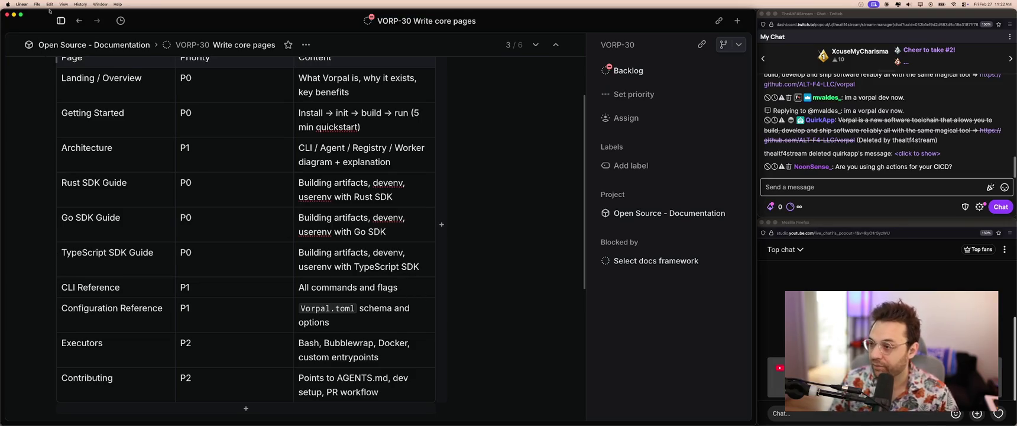
# Open the Setup live domains issue and restore the accidentally deleted production domain text.
pyautogui.click(79, 21)
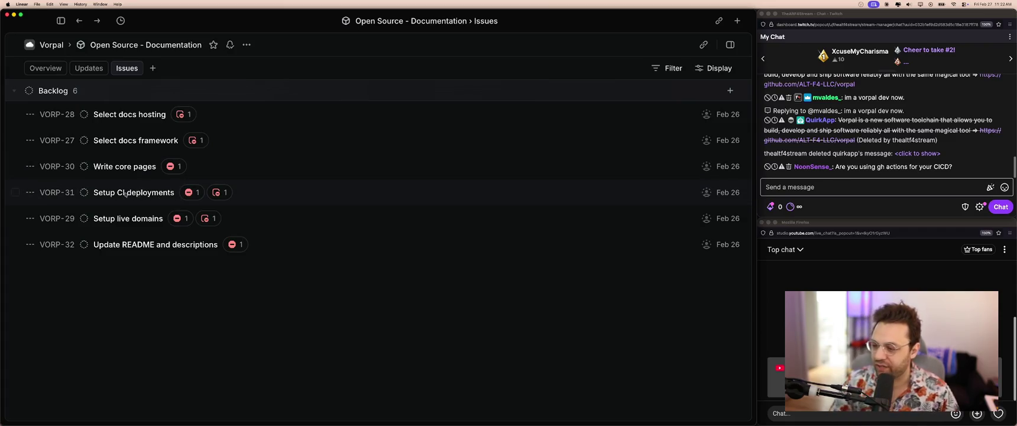
pyautogui.click(125, 222)
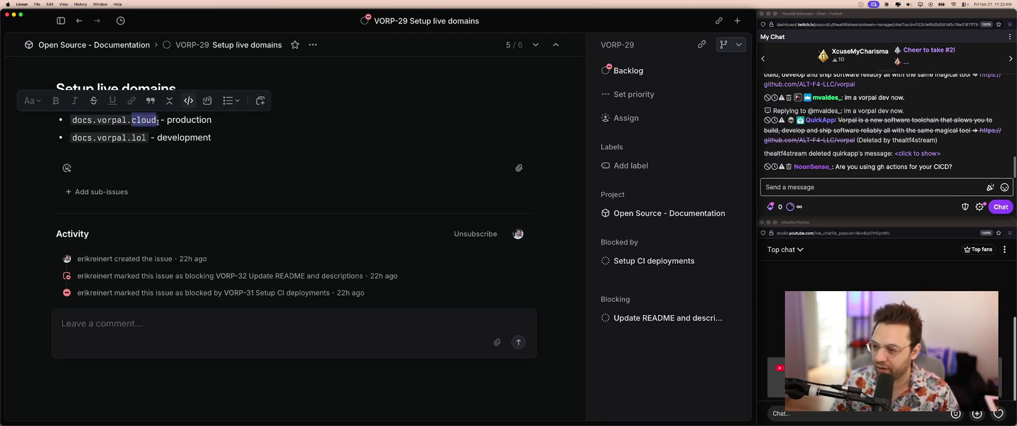
pyautogui.moveTo(156, 120)
pyautogui.mouseDown()
pyautogui.moveTo(117, 122)
pyautogui.moveTo(120, 139)
pyautogui.mouseUp()
pyautogui.press('BackSpace')
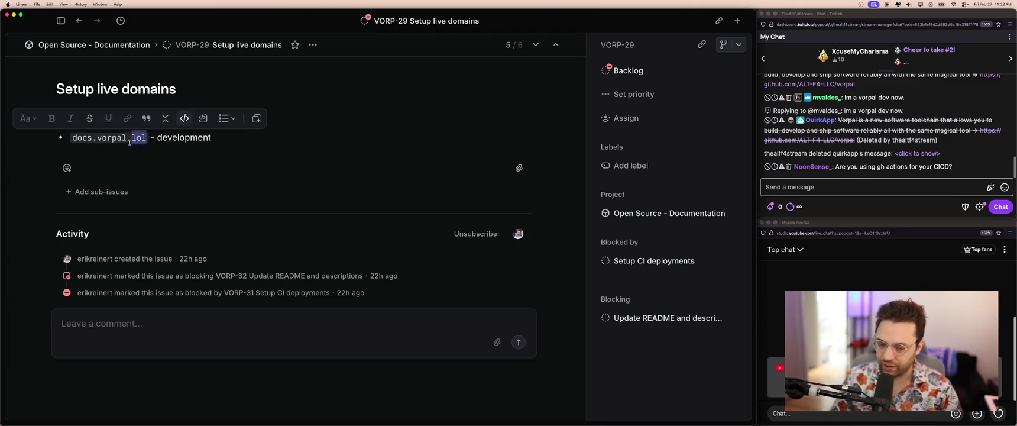
pyautogui.press('super+z')
# Step through undo and redo until both domain bullets are unchanged, then return to the issue list.
pyautogui.doubleClick(177, 137)
pyautogui.click(112, 139)
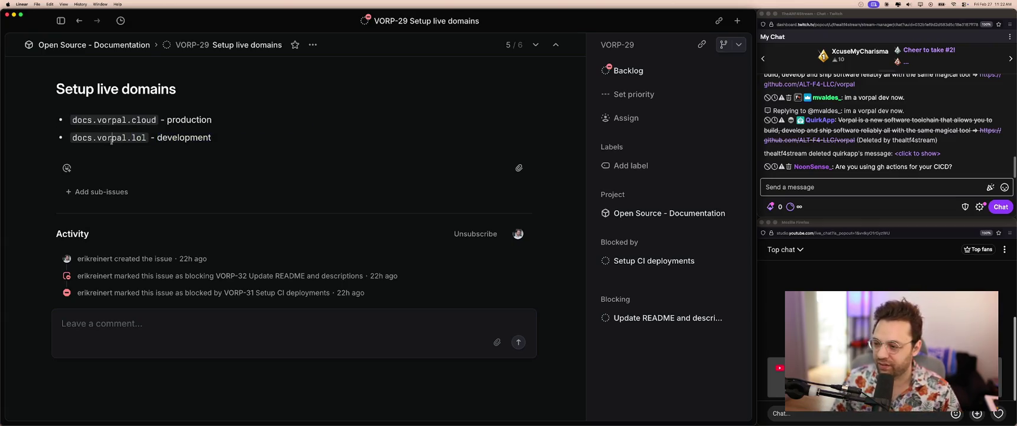
pyautogui.press('super+shift+z')
pyautogui.press('super+z')
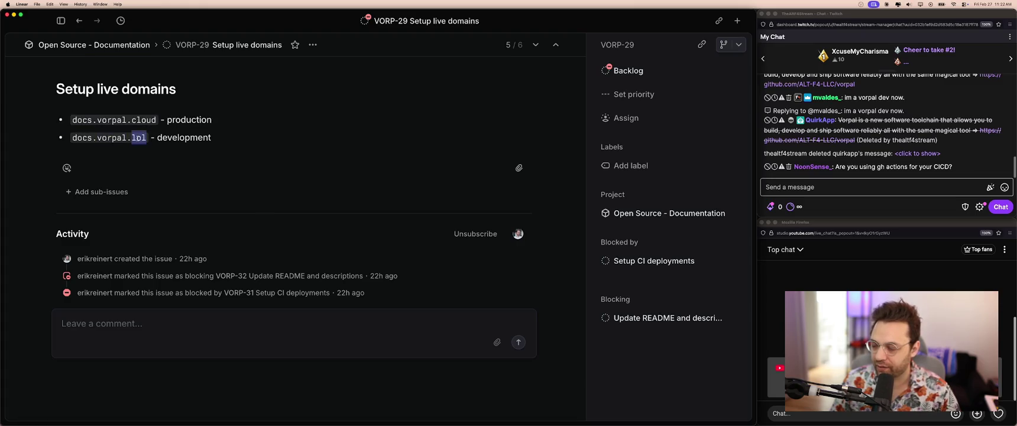
pyautogui.press('super+shift+z')
pyautogui.press('super+z')
pyautogui.press('super+z')
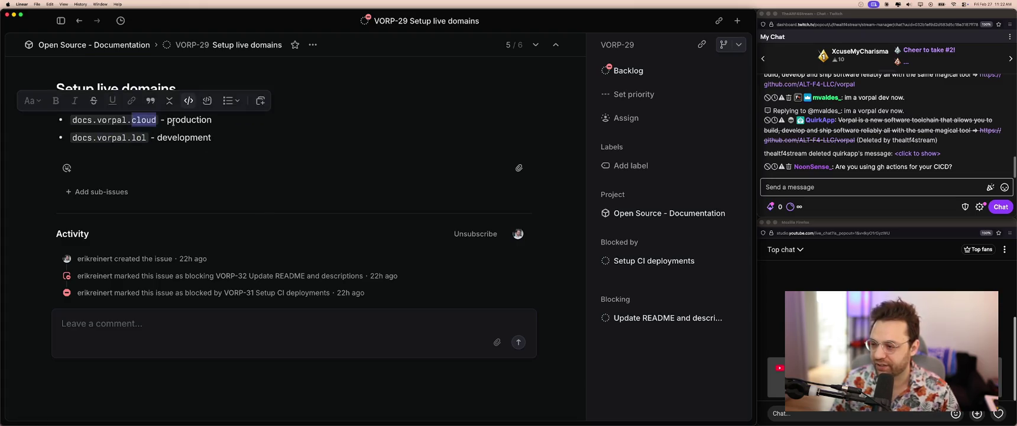
pyautogui.press('super+shift+z')
pyautogui.press('super+z')
pyautogui.press('super+shift+z')
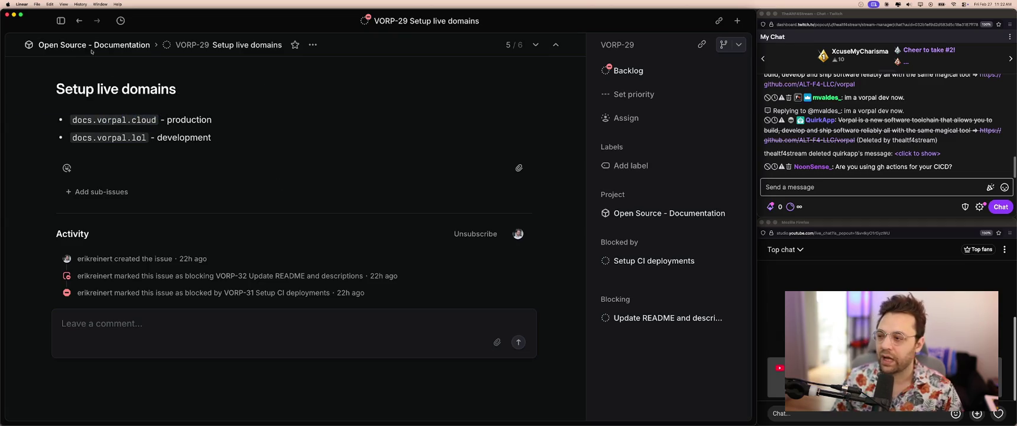
pyautogui.click(68, 45)
# Review the Update README and descriptions issue, then go to the Vorpal projects list.
pyautogui.click(193, 244)
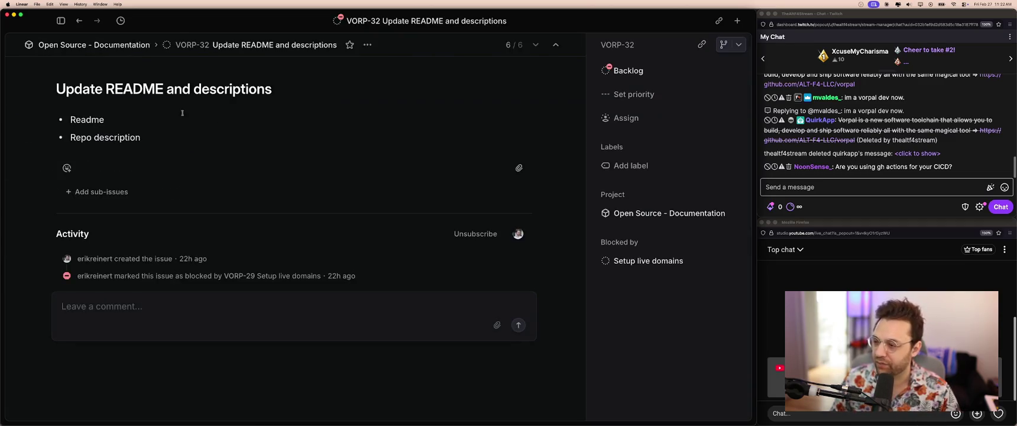
pyautogui.click(172, 143)
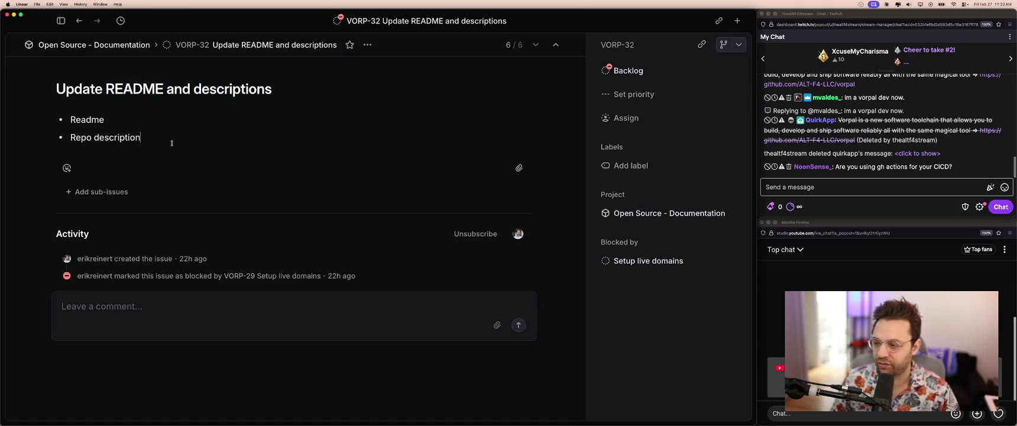
pyautogui.click(129, 46)
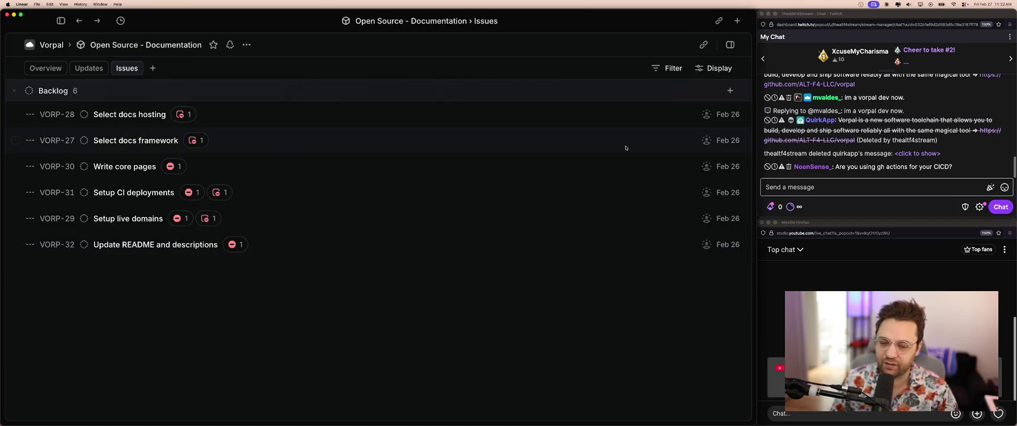
pyautogui.click(49, 51)
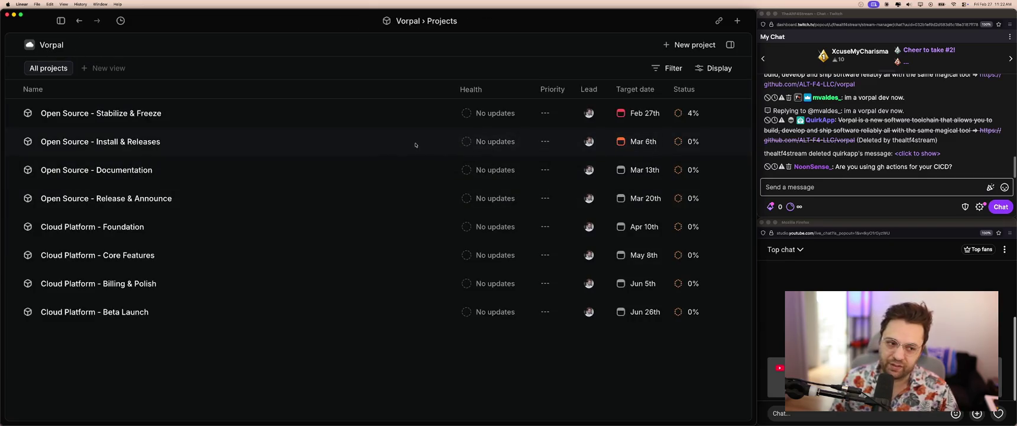
# Peek at the Install & Releases and Documentation projects, then return to the projects list.
pyautogui.click(284, 143)
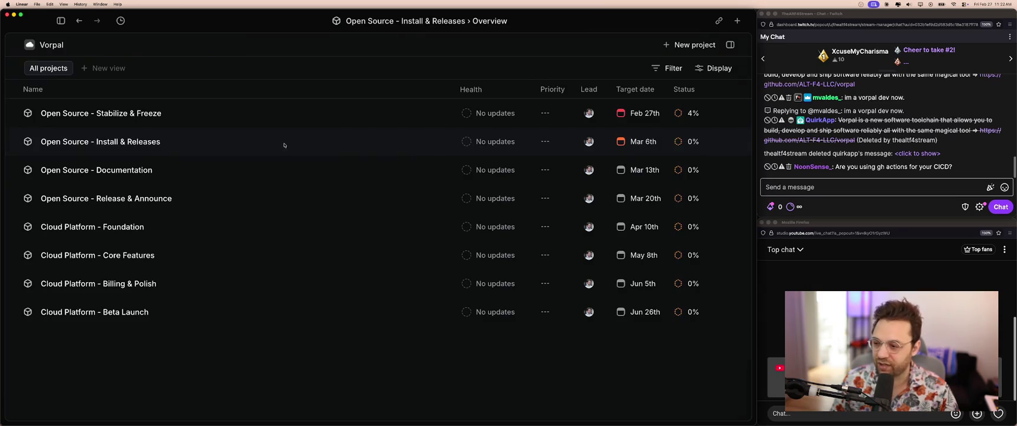
pyautogui.press('Escape')
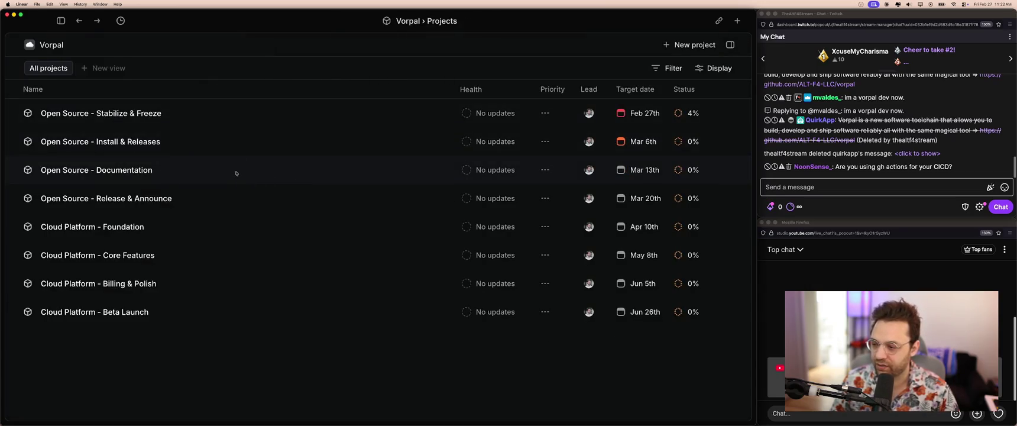
pyautogui.click(236, 172)
pyautogui.press('Escape')
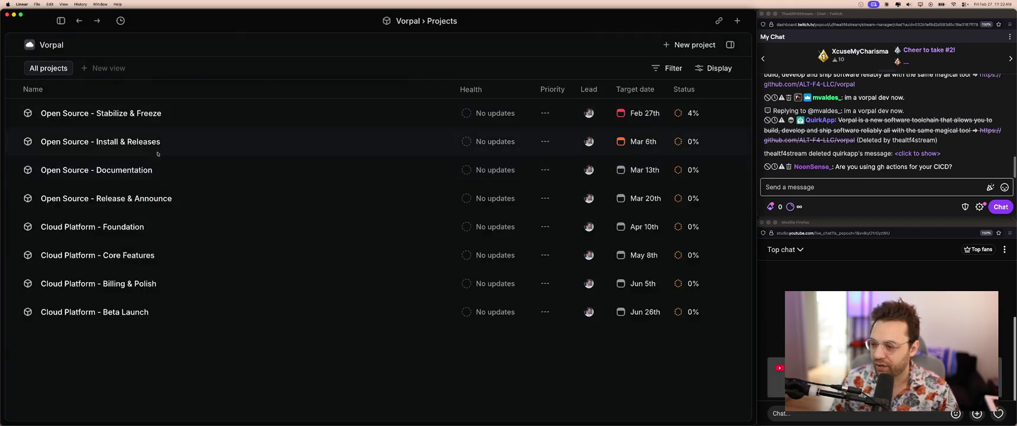
pyautogui.click(168, 173)
pyautogui.click(126, 68)
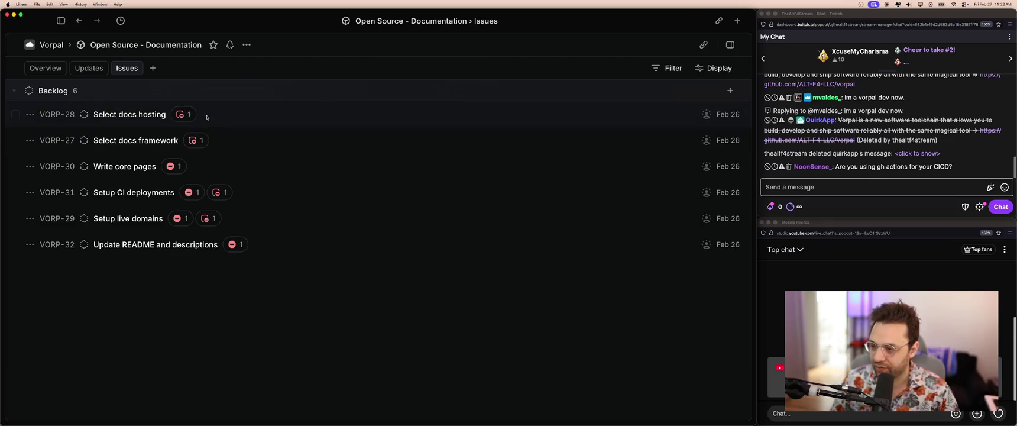
pyautogui.press('Escape')
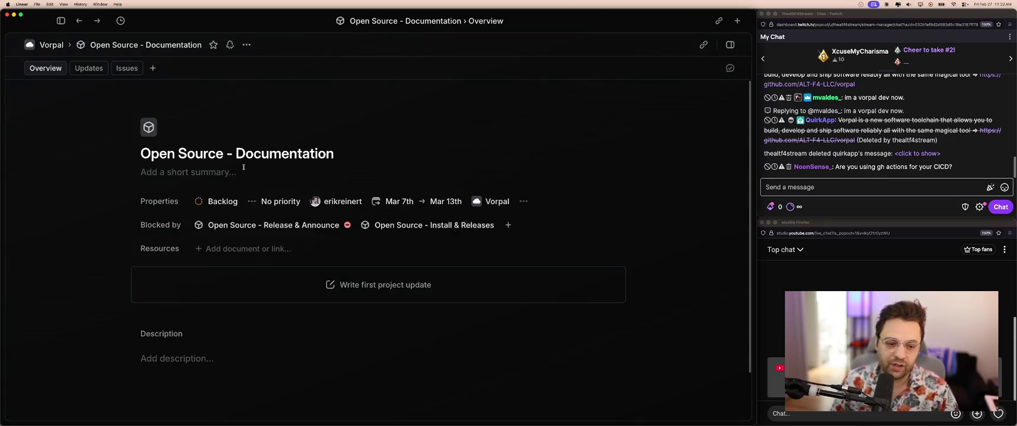
pyautogui.press('Escape')
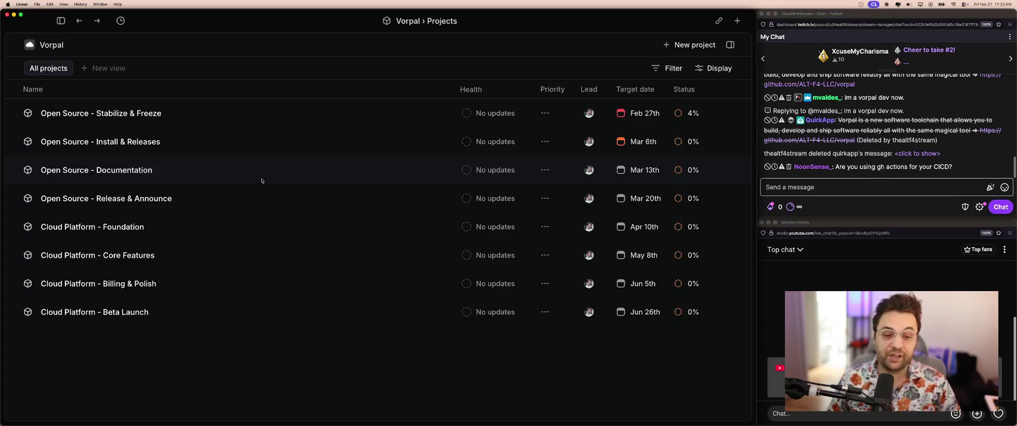
# Show the Release & Announce project's issues VORP-19 to VORP-26, briefly checking the Add release notes issue.
pyautogui.click(193, 195)
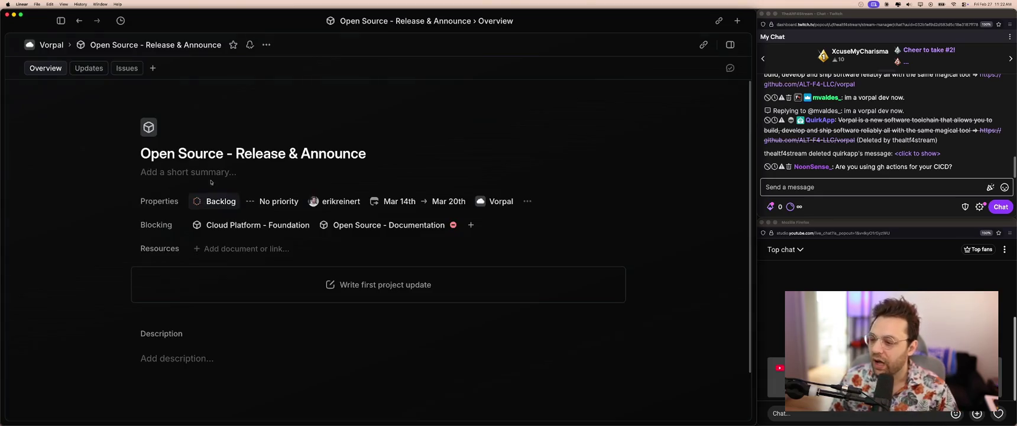
pyautogui.click(118, 69)
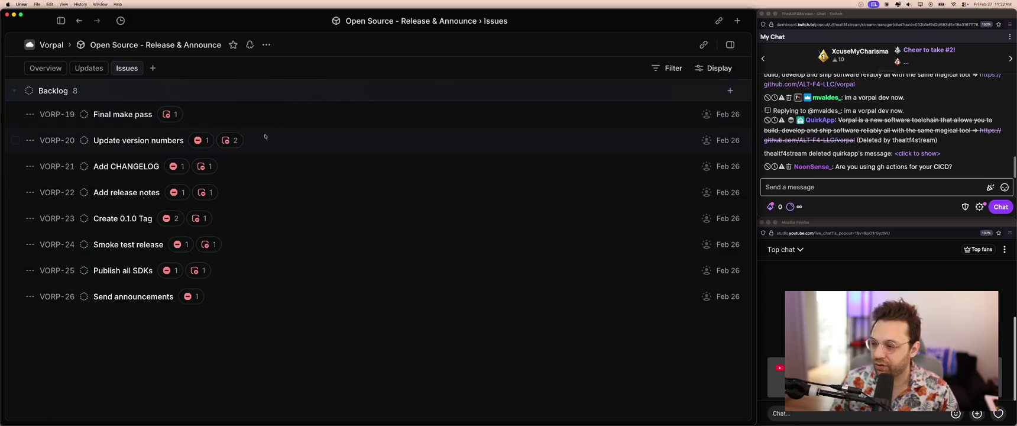
pyautogui.press('Escape')
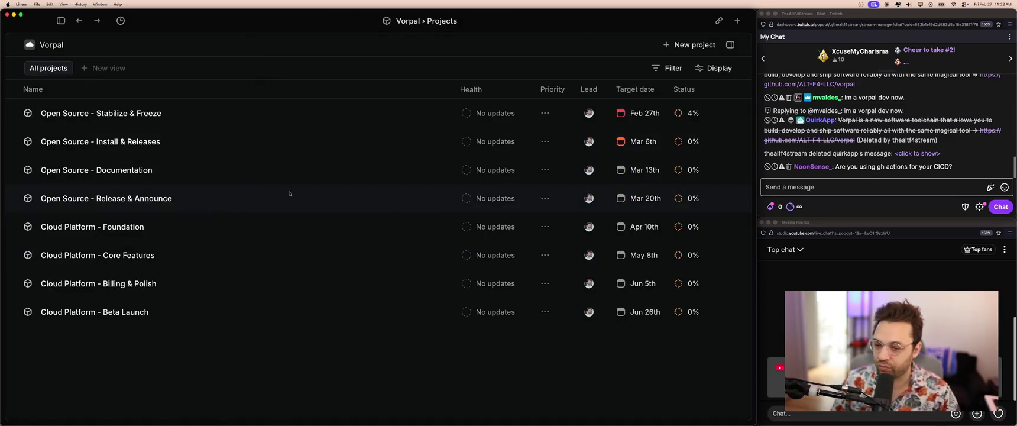
pyautogui.click(254, 199)
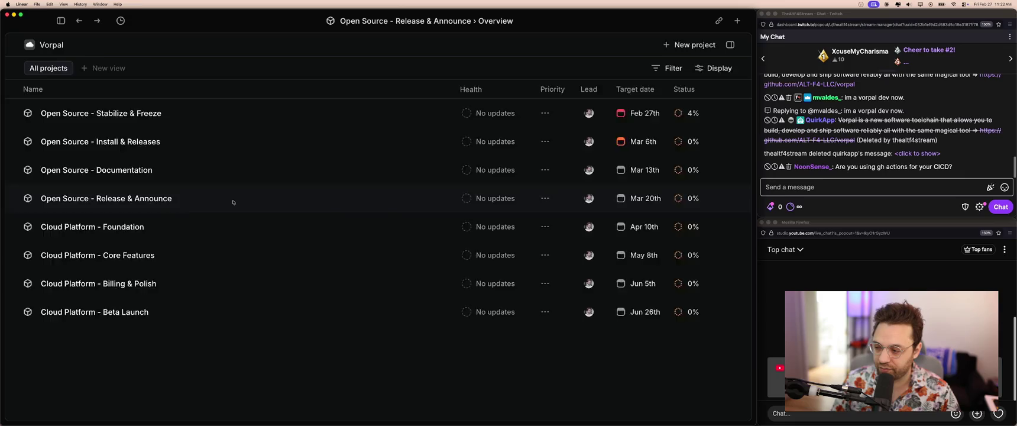
pyautogui.click(126, 68)
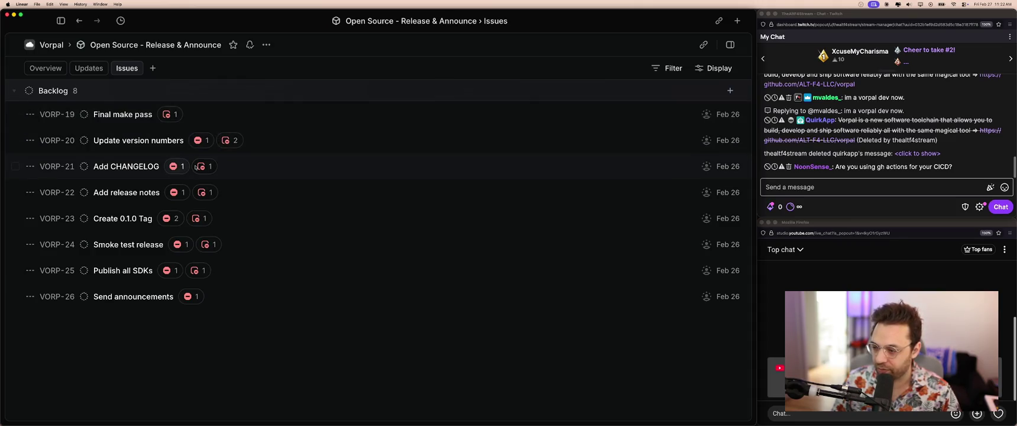
pyautogui.click(285, 194)
pyautogui.press('Escape')
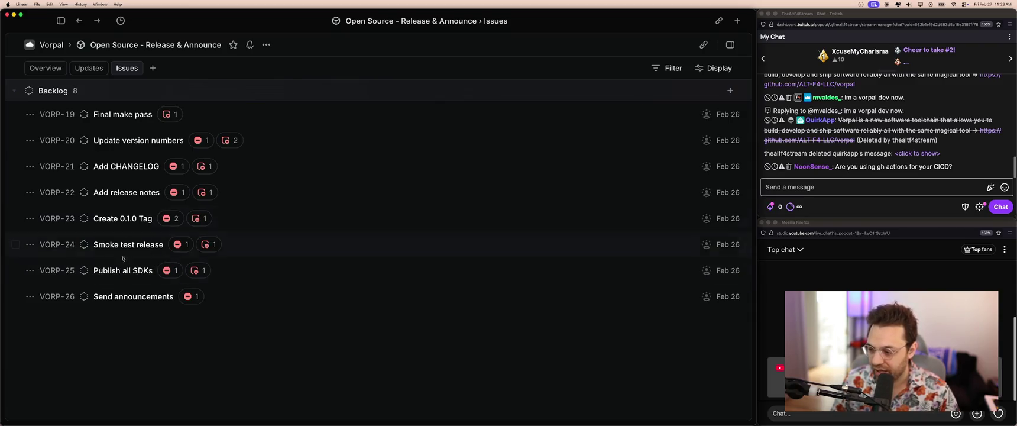
# In VORP-25, append '(already published through Git)', '(cargo)' and '(npm)' to the Go, Rust and TypeScript bullets.
pyautogui.click(139, 276)
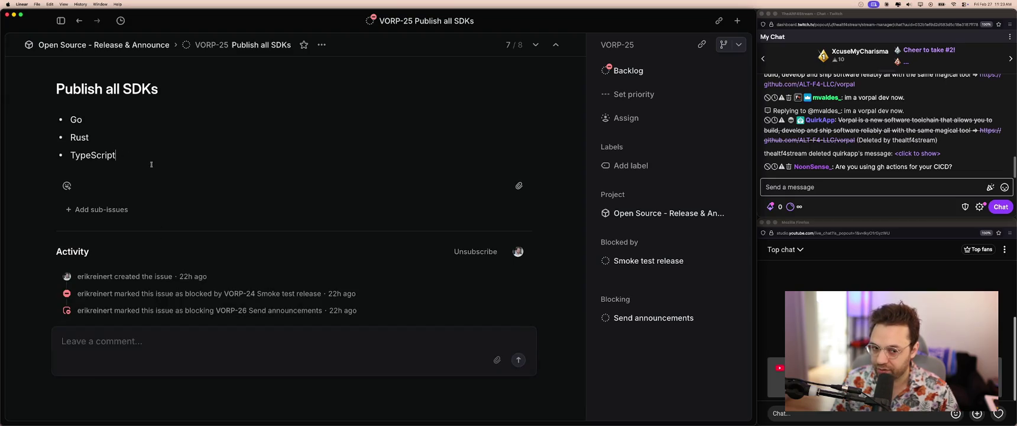
pyautogui.doubleClick(77, 123)
pyautogui.press('BackSpace')
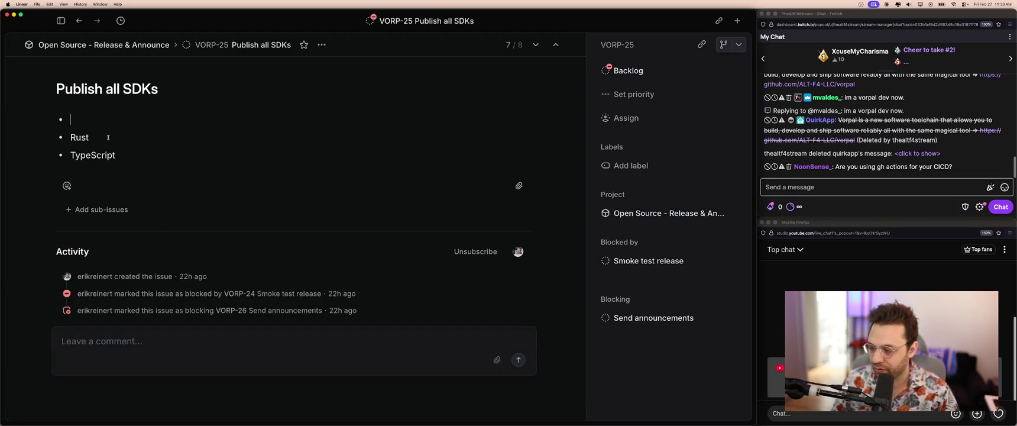
pyautogui.hotkey('ctrl', 'z')
pyautogui.press('Right')
pyautogui.write('(al')
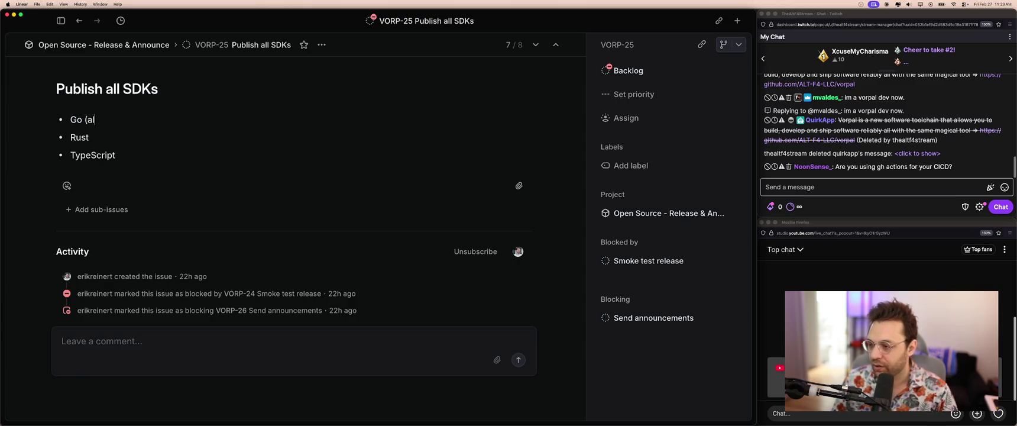
pyautogui.write('ready published t')
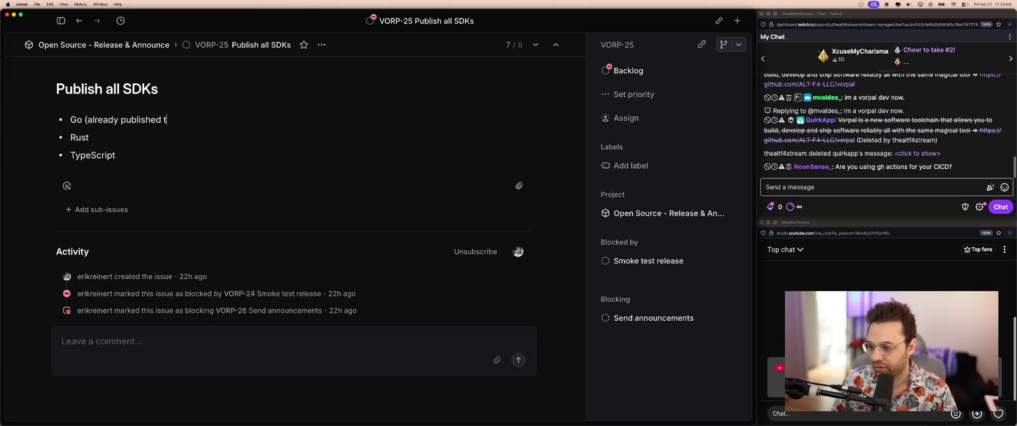
pyautogui.write('hrough Git)')
pyautogui.click(126, 139)
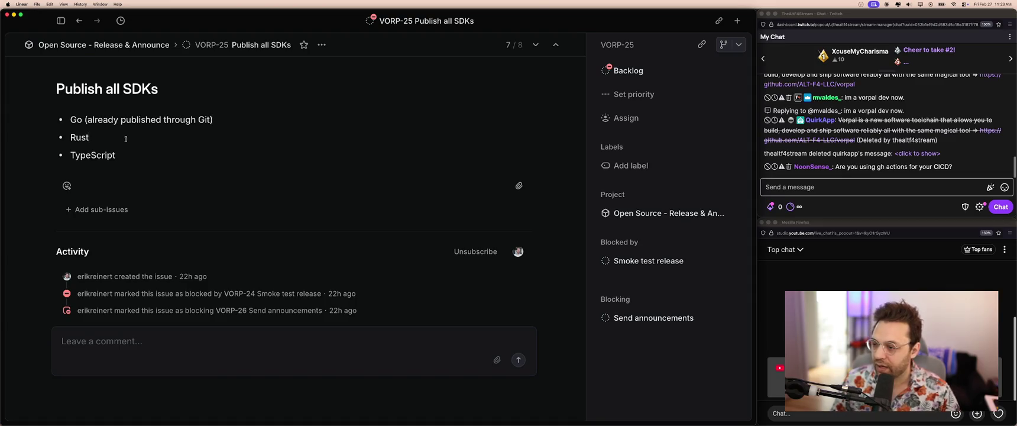
pyautogui.write(' (c')
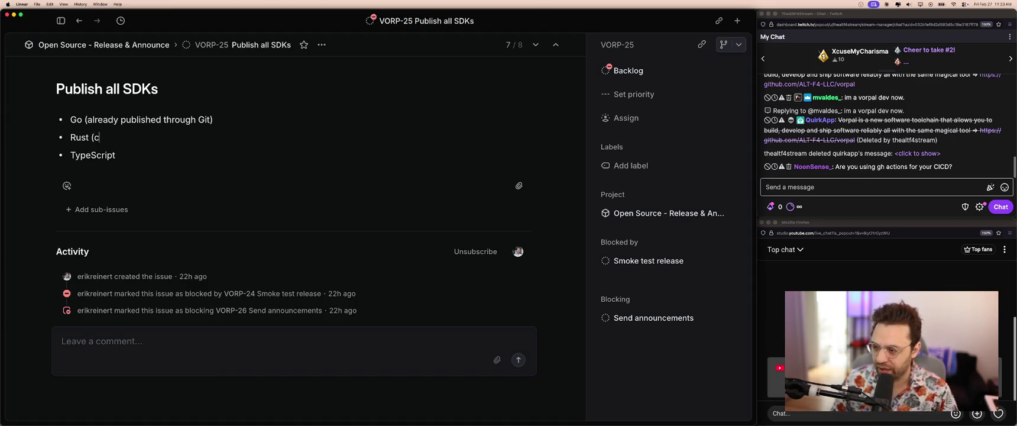
pyautogui.write('argo)')
pyautogui.press('Down')
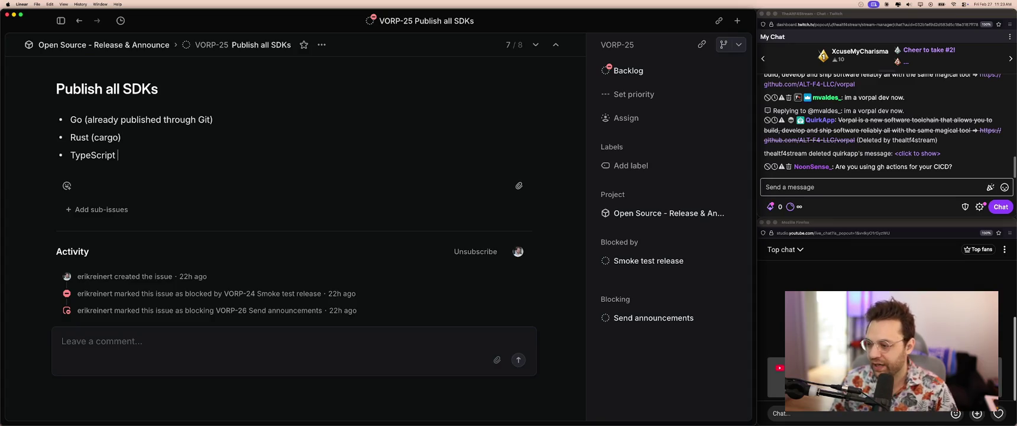
pyautogui.write('(npm)')
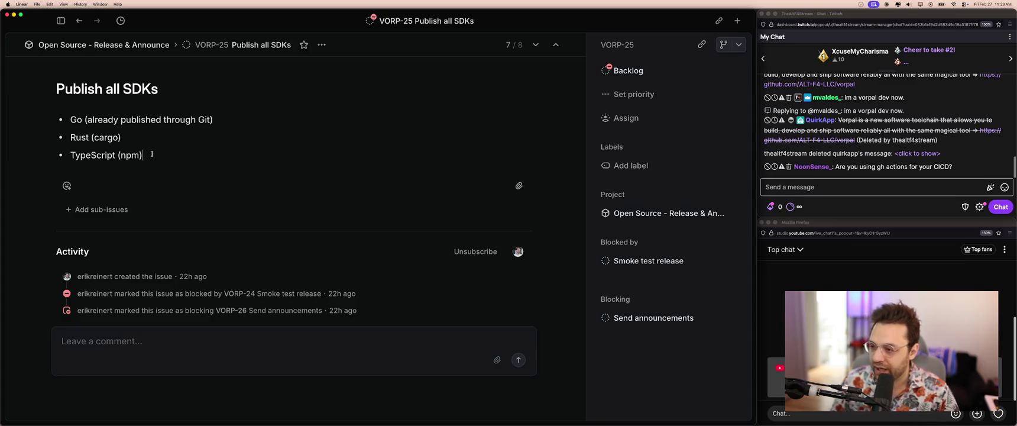
# Add a lead-in line about pinning and publishing the SDKs after smoke testing, then return to the list.
pyautogui.press('Return')
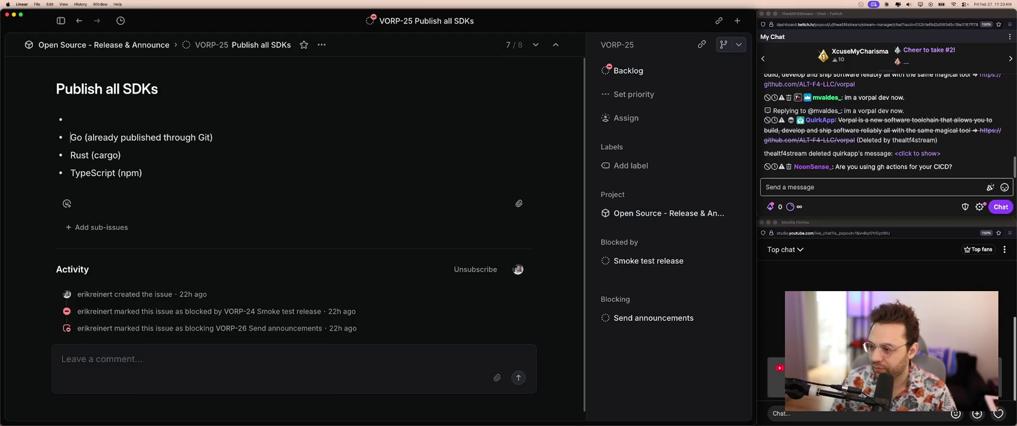
pyautogui.write('Now ther')
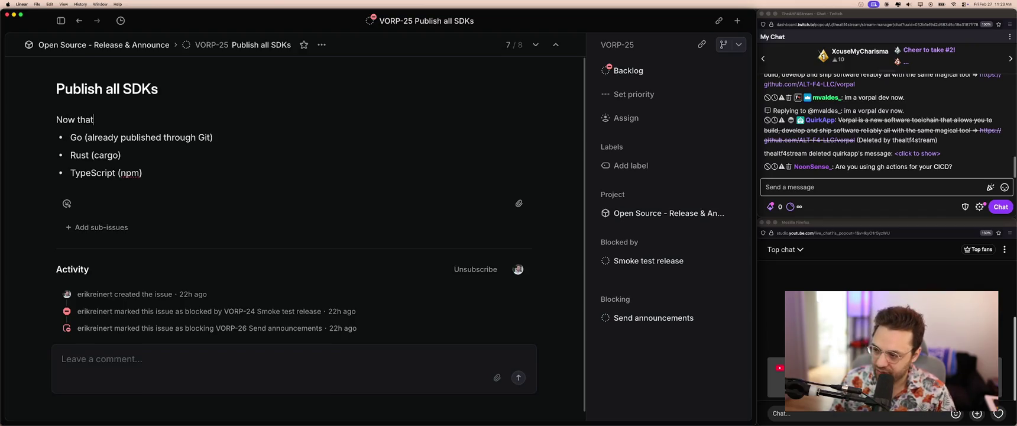
pyautogui.write('have smoke teste')
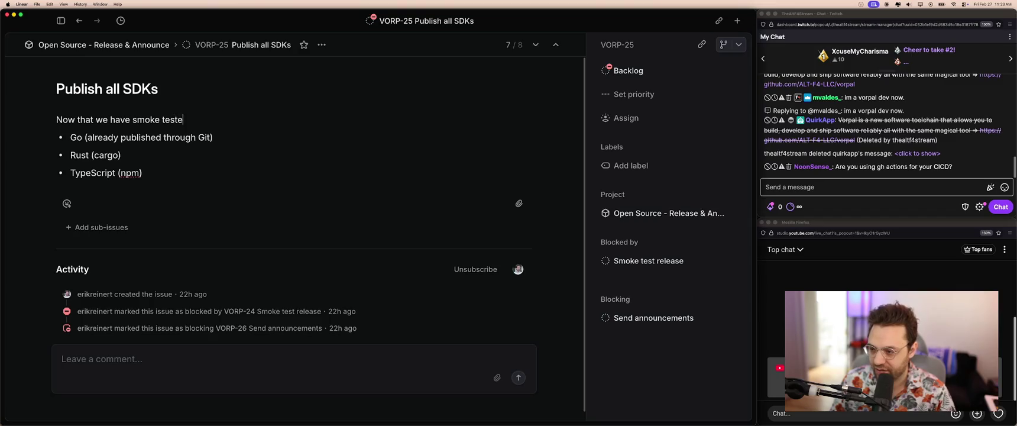
pyautogui.write('d the release -')
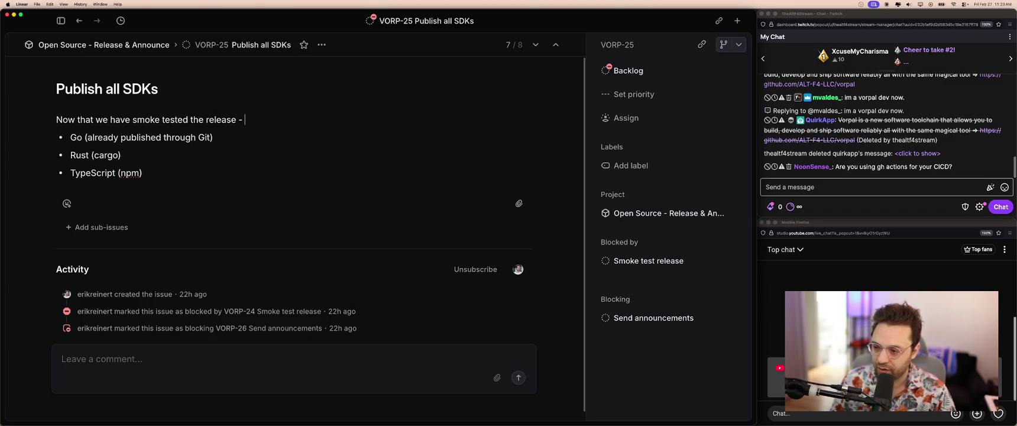
pyautogui.write("let's pin an")
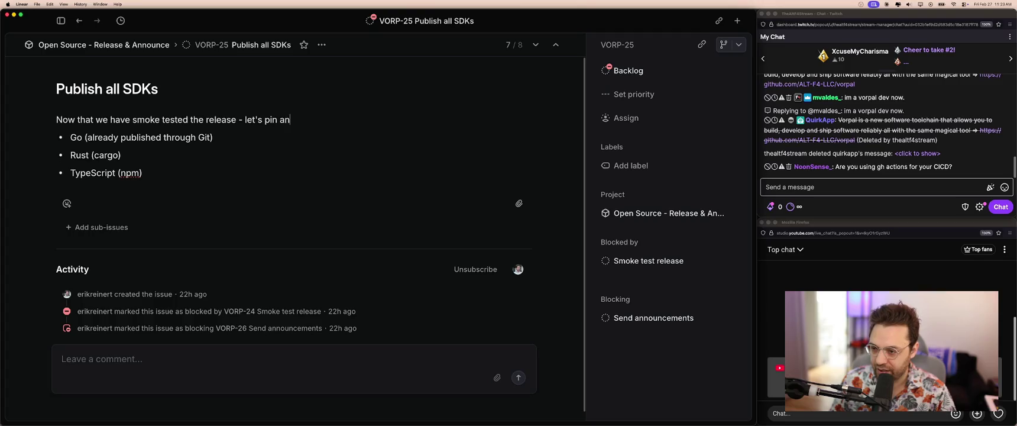
pyautogui.write('d publish the SDKs:')
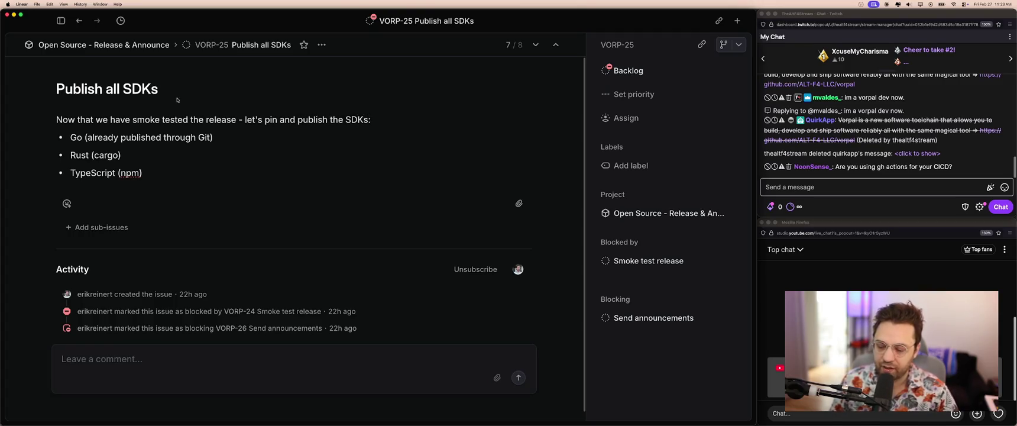
pyautogui.click(127, 154)
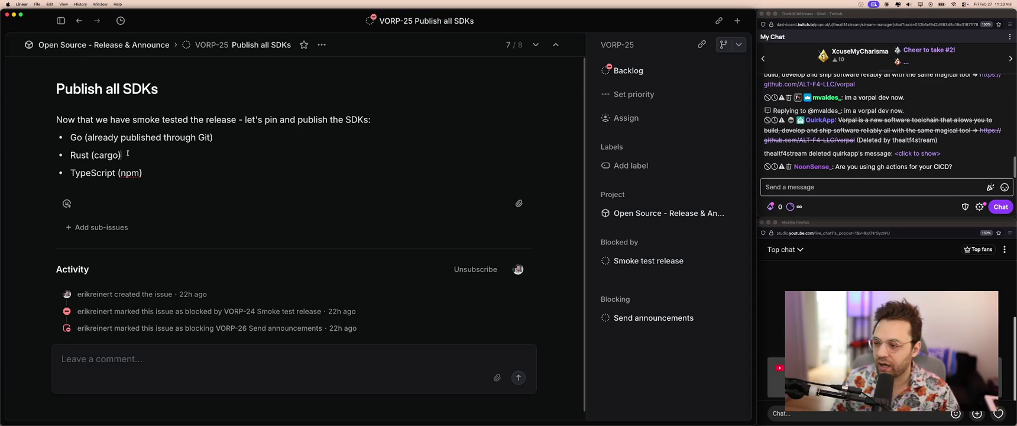
pyautogui.doubleClick(128, 137)
pyautogui.doubleClick(179, 137)
pyautogui.doubleClick(103, 138)
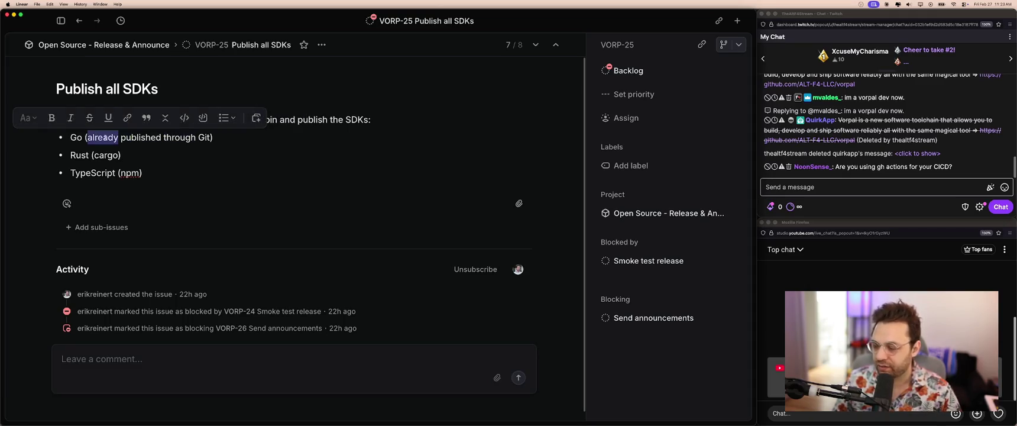
pyautogui.click(202, 138)
pyautogui.click(157, 156)
pyautogui.press('super+Left')
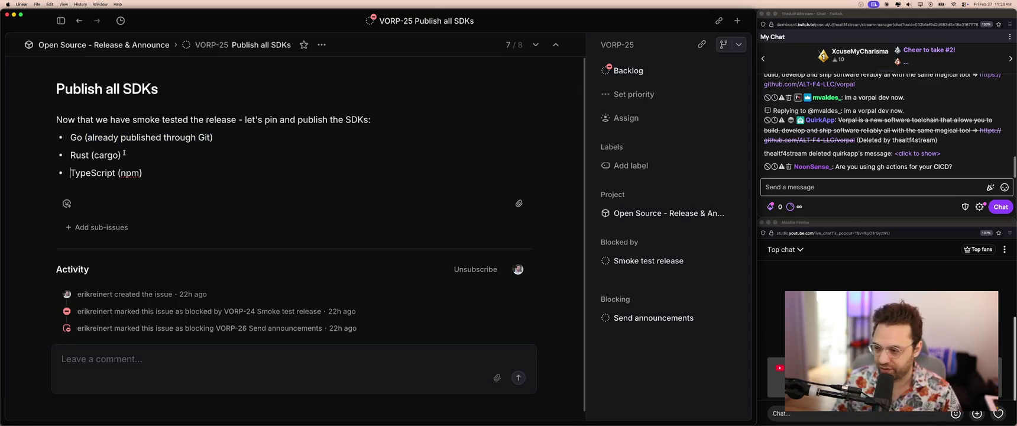
pyautogui.press('Escape')
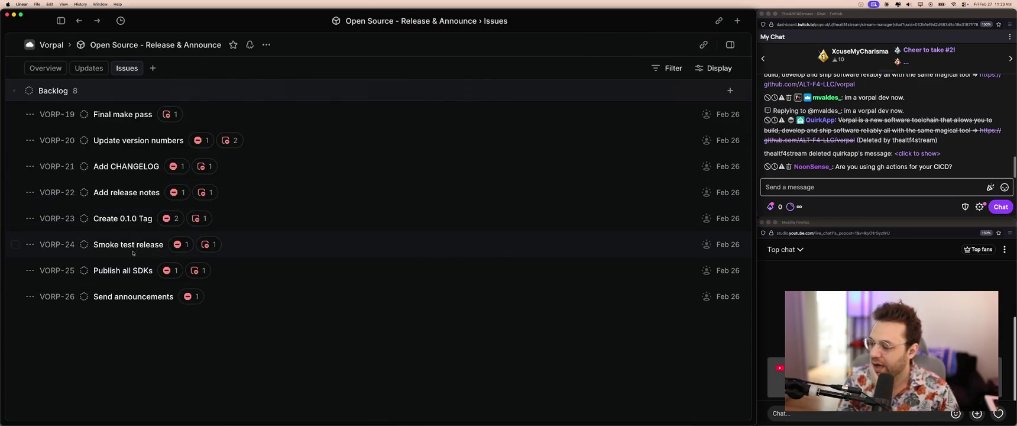
pyautogui.click(130, 270)
pyautogui.moveTo(92, 155); pyautogui.dragTo(160, 173)
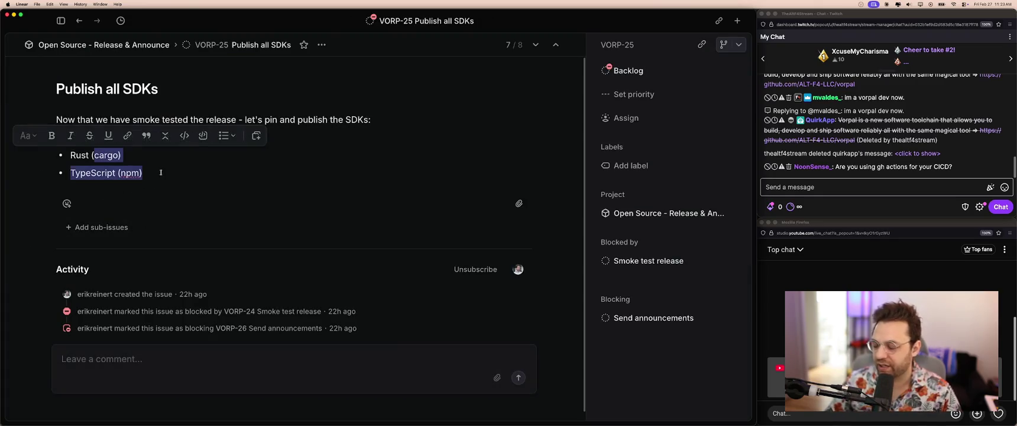
pyautogui.click(148, 156)
pyautogui.press('Escape')
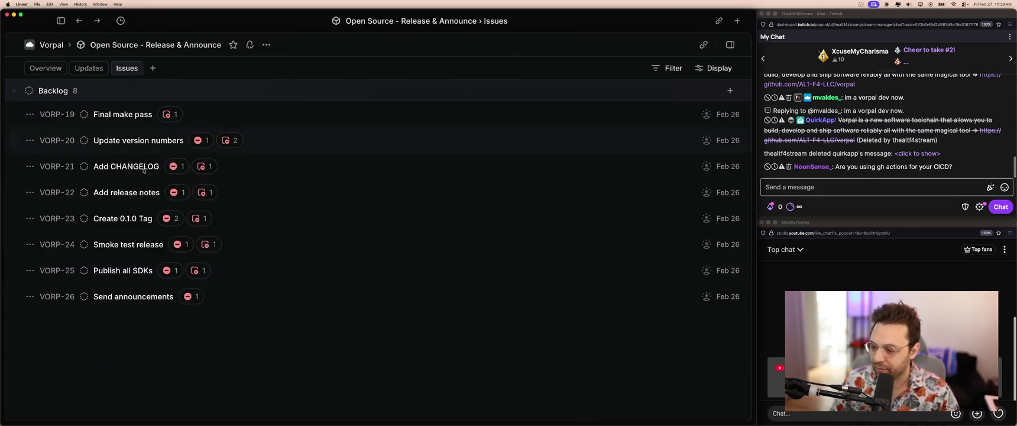
pyautogui.click(146, 302)
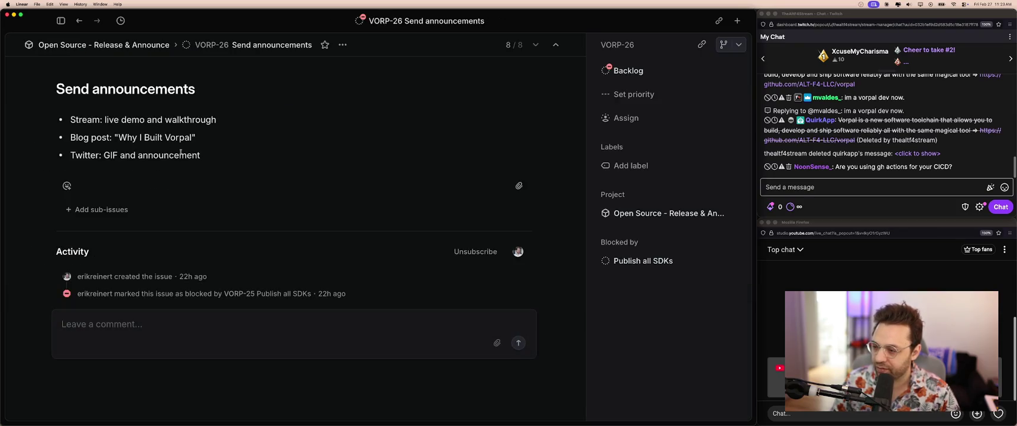
pyautogui.moveTo(219, 124); pyautogui.dragTo(69, 120)
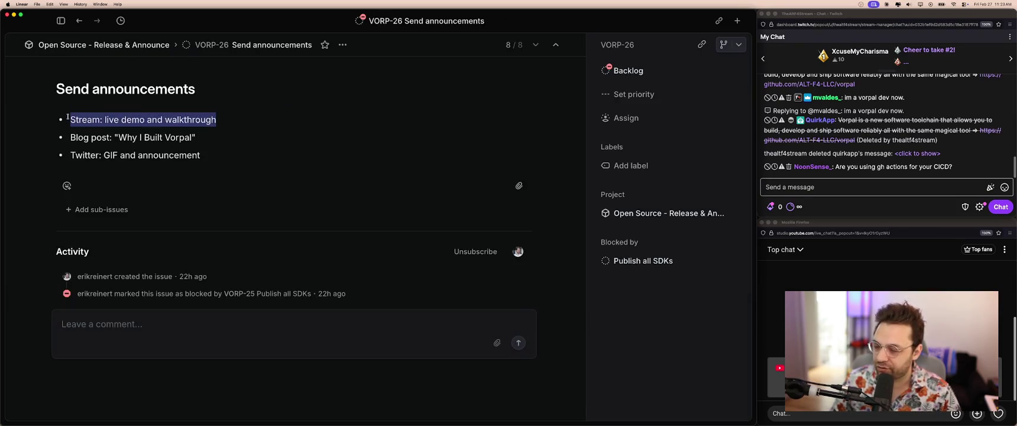
pyautogui.click(206, 121)
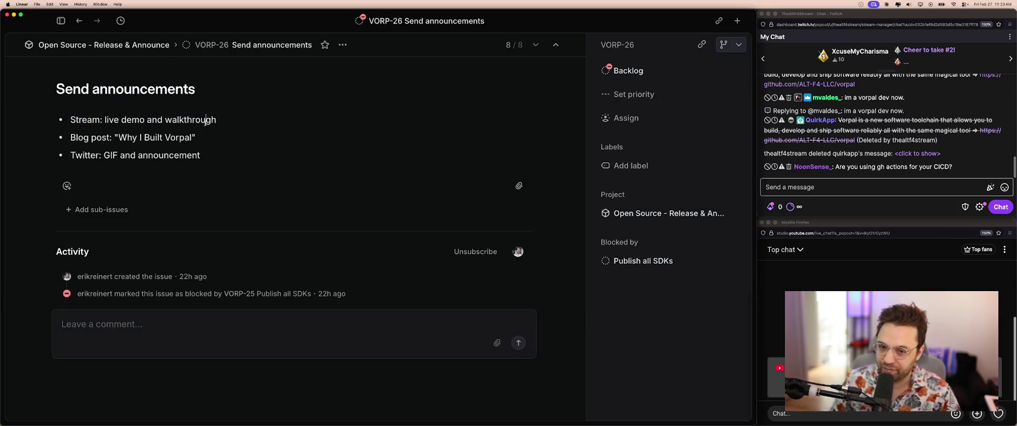
pyautogui.doubleClick(106, 119)
pyautogui.doubleClick(187, 120)
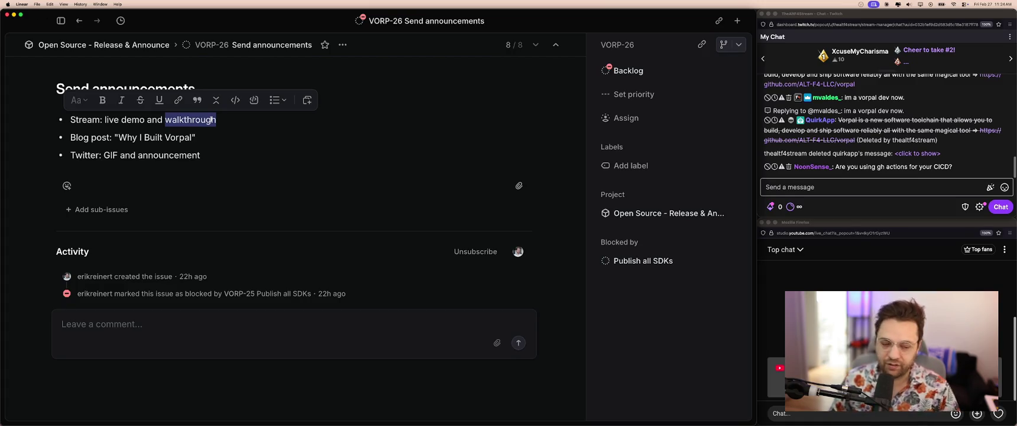
pyautogui.click(245, 125)
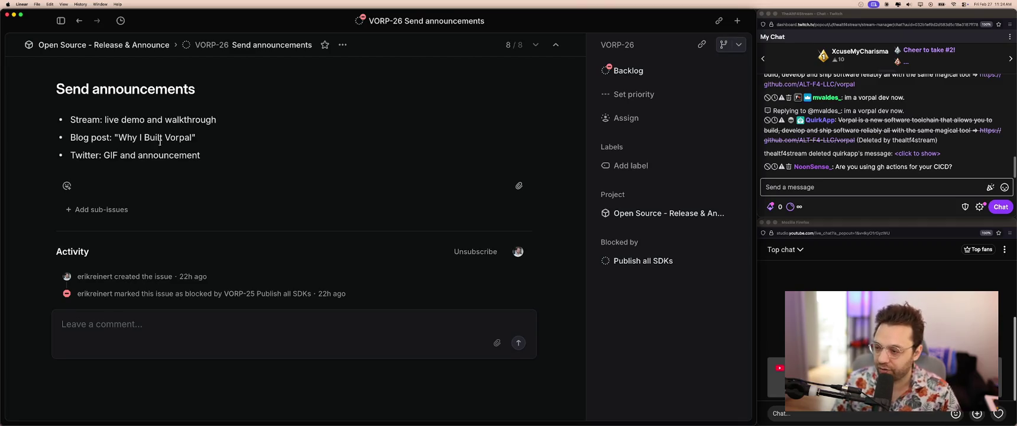
pyautogui.moveTo(118, 137); pyautogui.dragTo(202, 140)
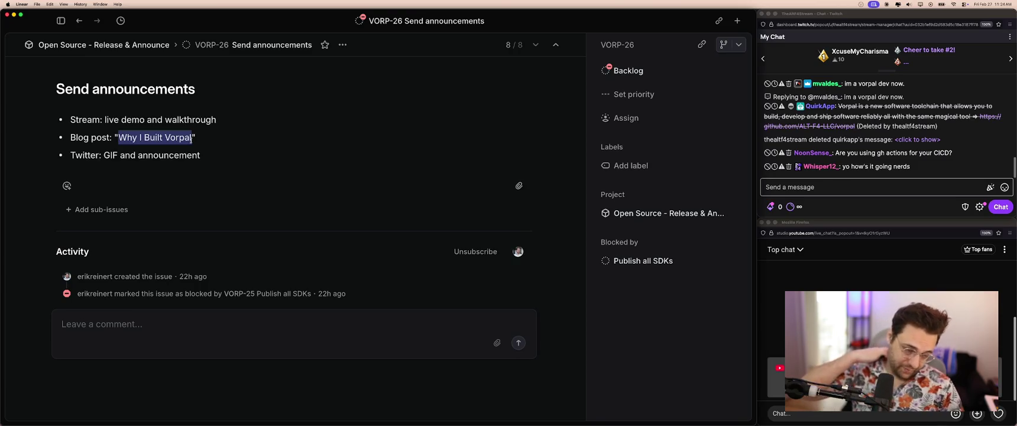
pyautogui.click(197, 140)
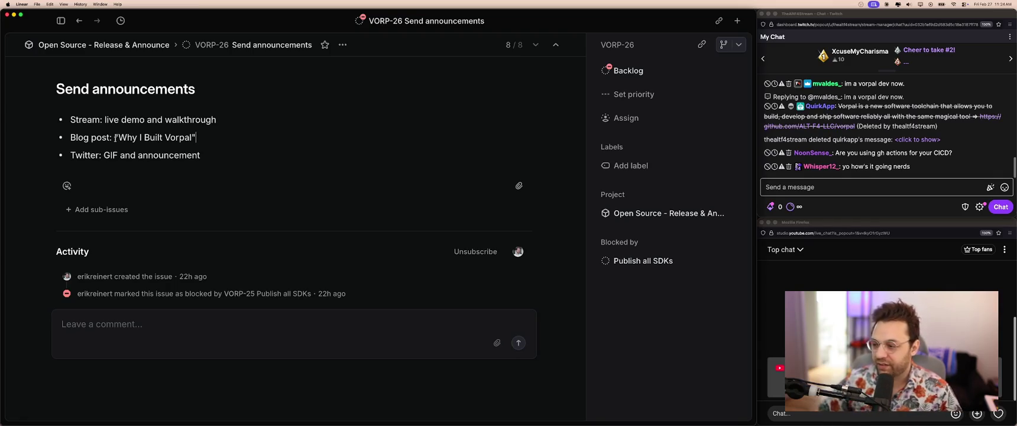
pyautogui.moveTo(114, 138); pyautogui.dragTo(201, 138)
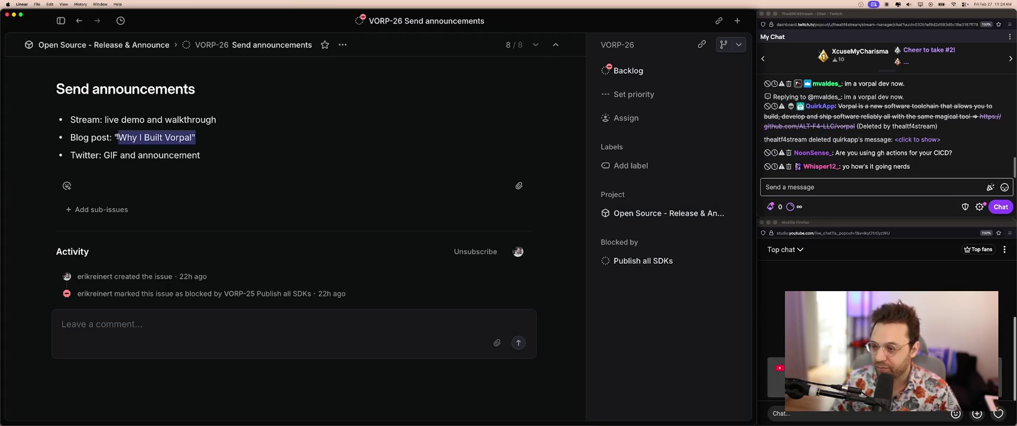
pyautogui.click(118, 138)
pyautogui.moveTo(117, 137)
pyautogui.mouseDown()
pyautogui.moveTo(195, 138)
pyautogui.moveTo(118, 137)
pyautogui.mouseUp()
pyautogui.click(119, 137)
pyautogui.click(118, 137)
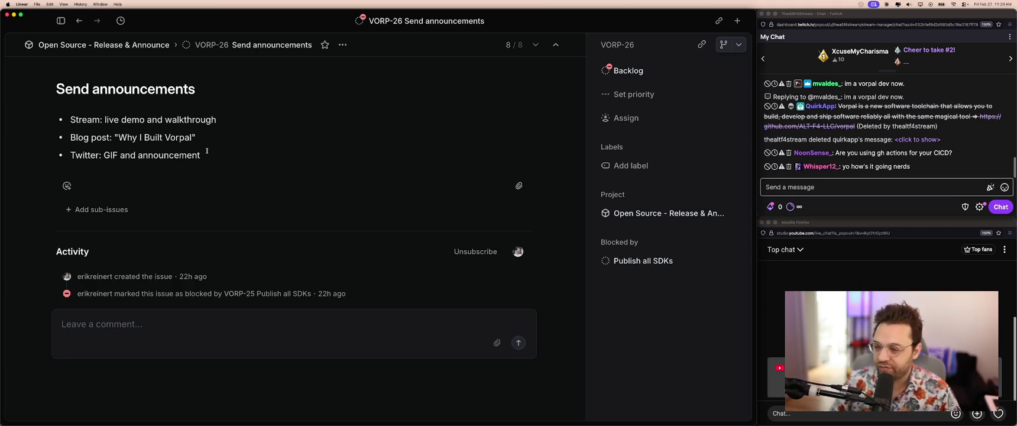
pyautogui.click(199, 138)
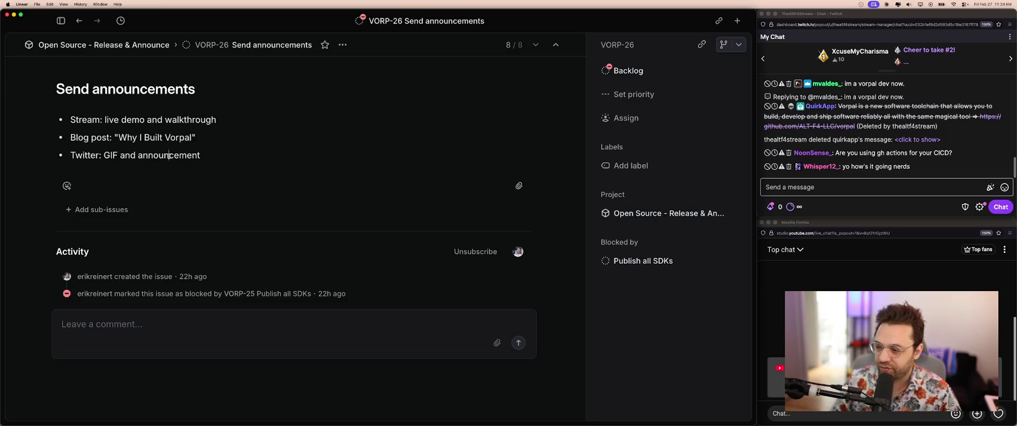
pyautogui.click(224, 157)
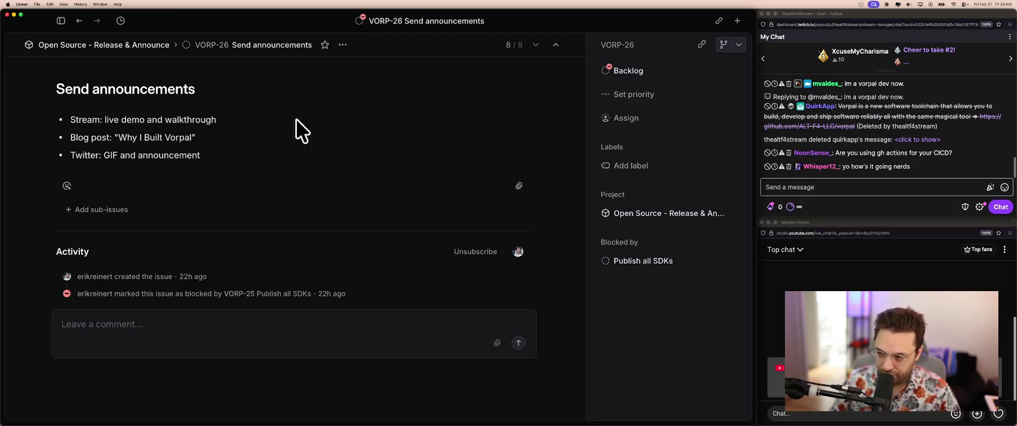
# Close the VORP-26 Send announcements issue to return to the Release & Announce backlog.
pyautogui.press('Escape')
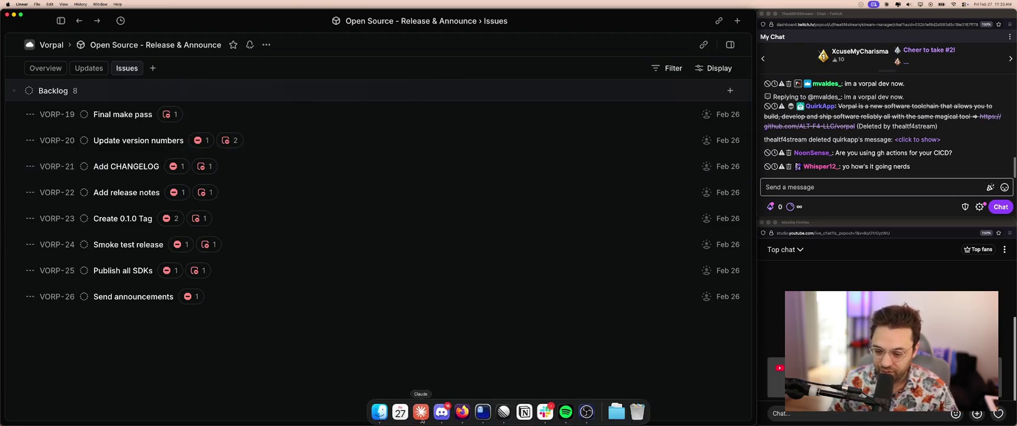
# Load hub.docker.com in a new Firefox window and scroll through its Explore page.
pyautogui.click(462, 412)
pyautogui.press('super+n')
pyautogui.write('hub.docker.com/')
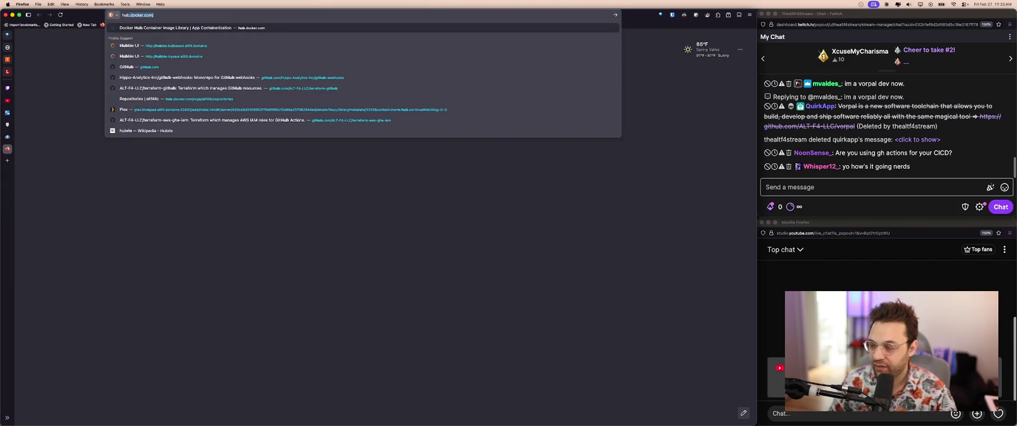
pyautogui.press('Return')
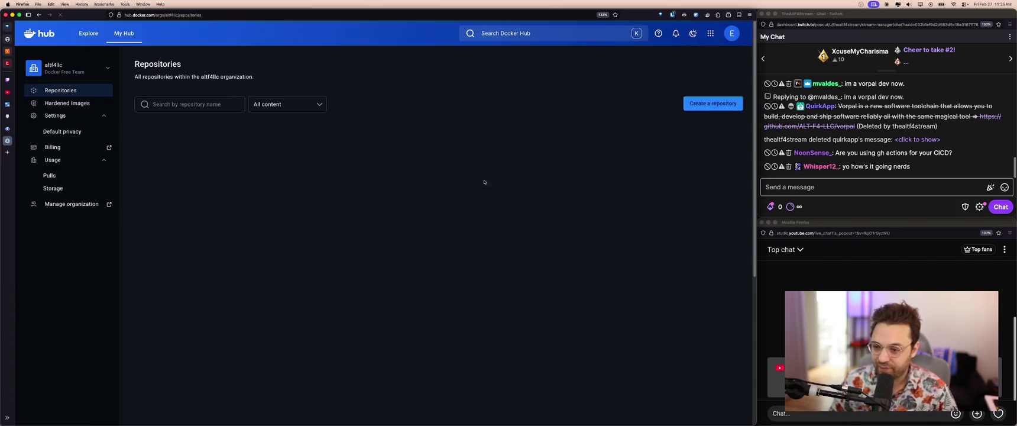
pyautogui.click(95, 34)
pyautogui.scroll(-10, 403, 192)
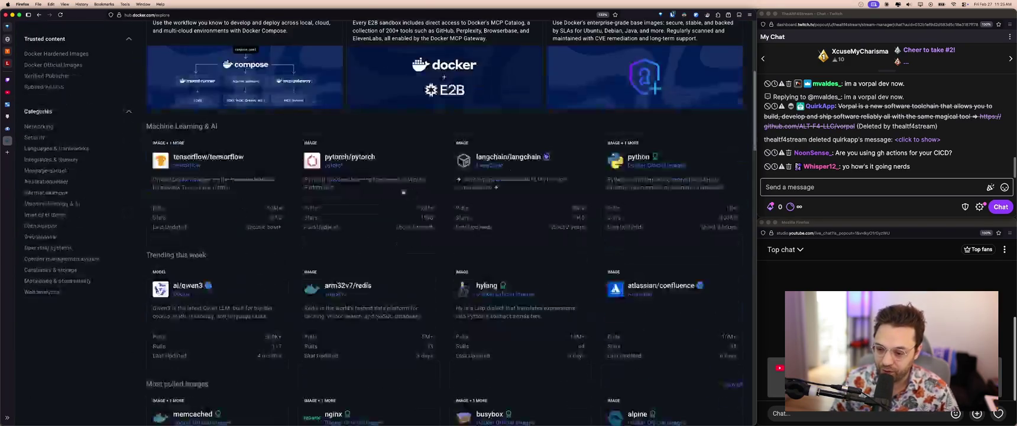
pyautogui.scroll(-3, 403, 192)
pyautogui.scroll(15, 473, 148)
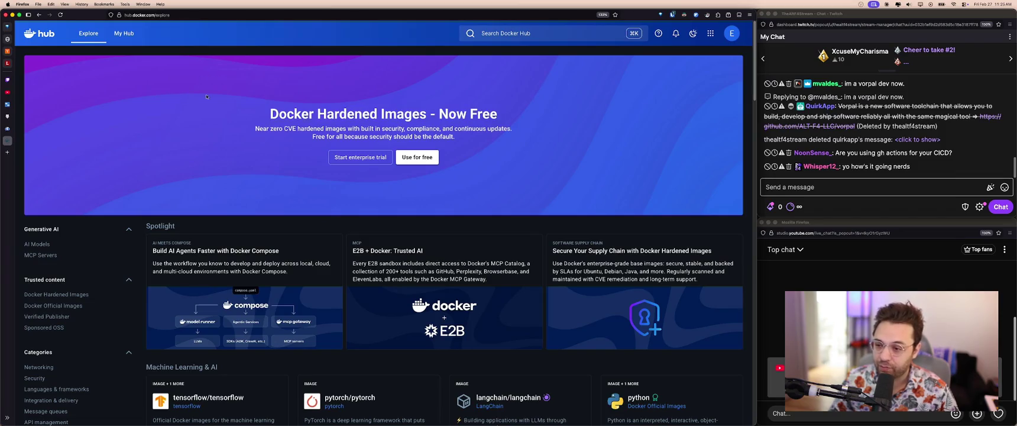
# Remove the nginx and cypress entries from Docker Hub's recent searches.
pyautogui.click(508, 34)
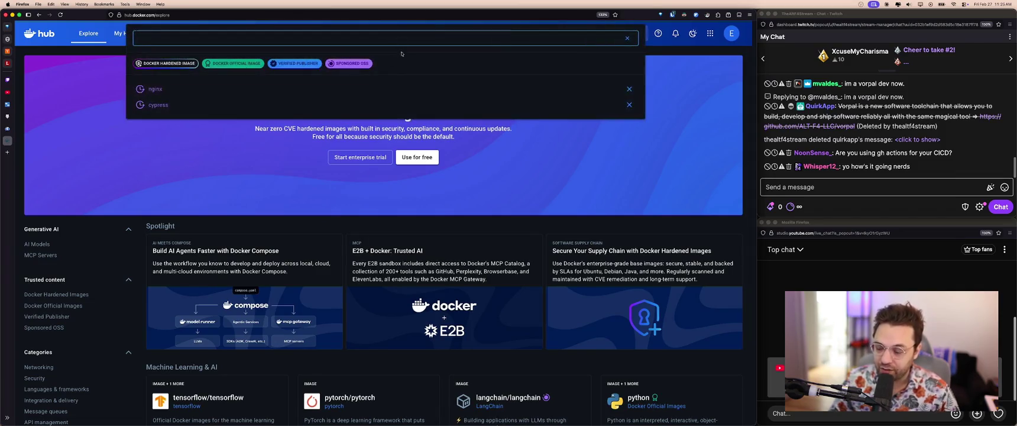
pyautogui.click(629, 105)
pyautogui.click(629, 89)
pyautogui.press('Escape')
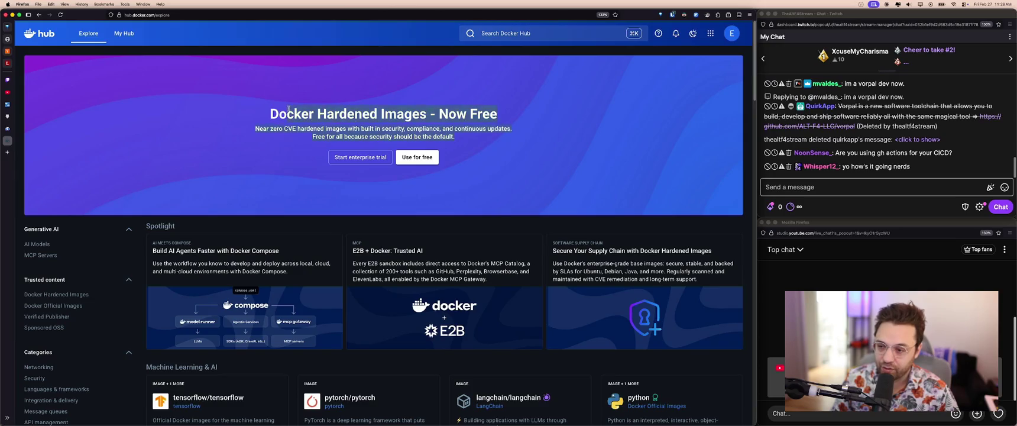
# Reopen and dismiss the search field, then switch to the Twitch Stream Manager tab.
pyautogui.click(568, 36)
pyautogui.click(424, 84)
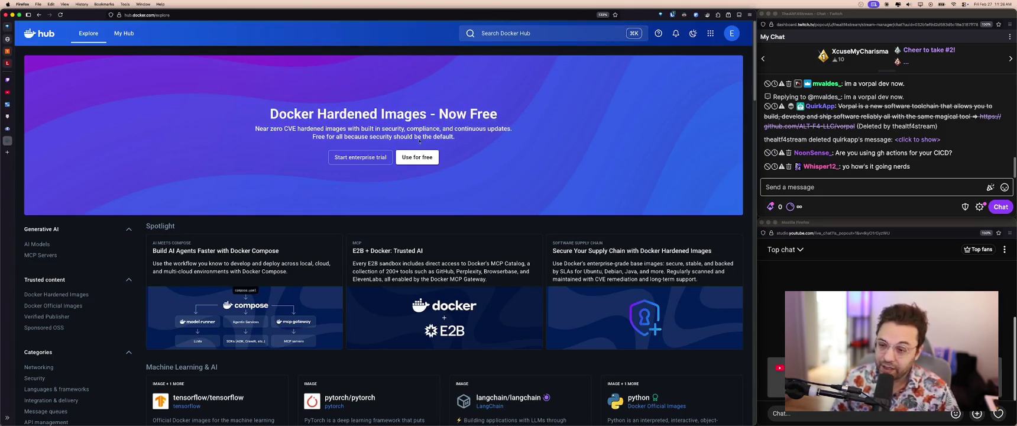
pyautogui.doubleClick(310, 109)
pyautogui.hotkey('ctrl', 'Tab')
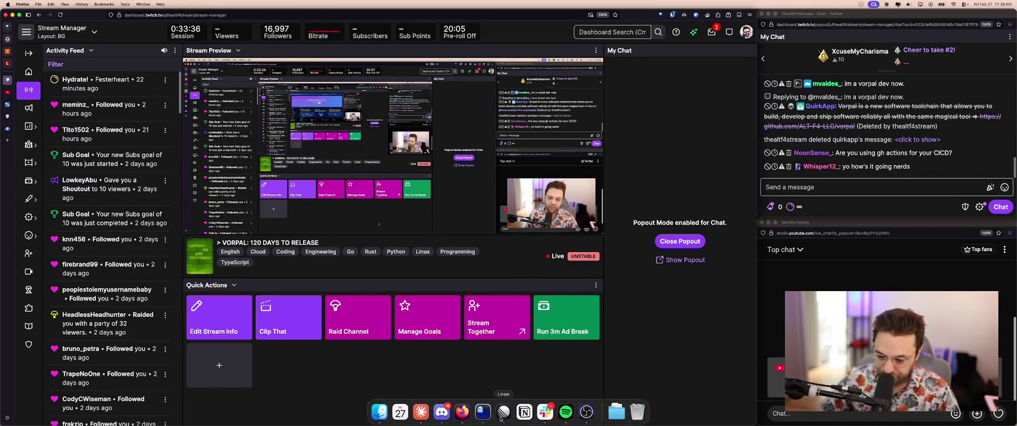
# Bring Linear to the front and return to the Vorpal projects list.
pyautogui.click(503, 411)
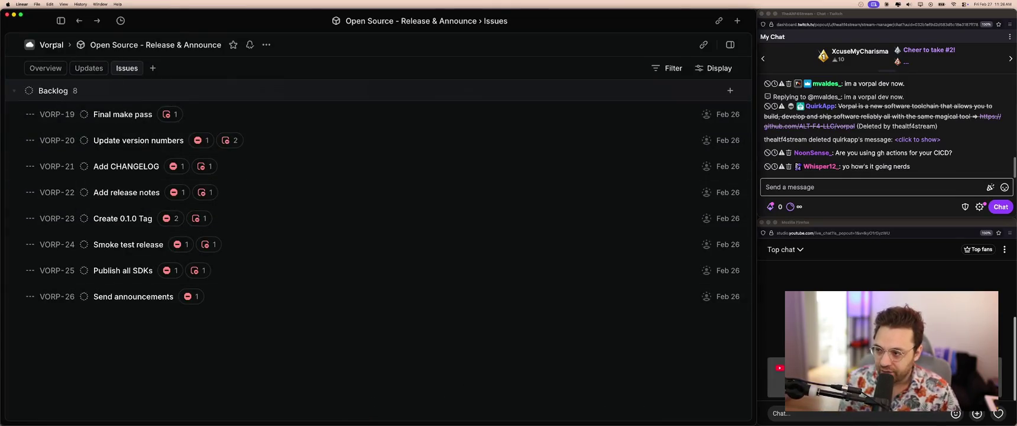
pyautogui.press('Escape')
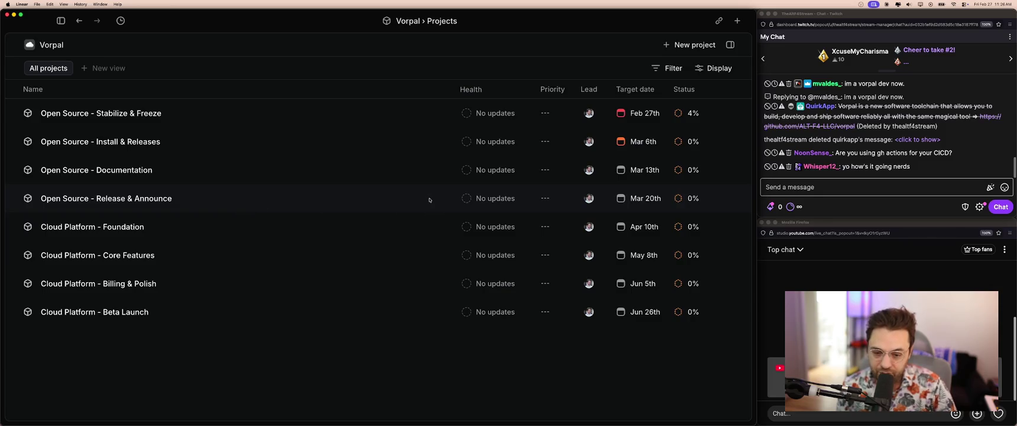
pyautogui.click(289, 227)
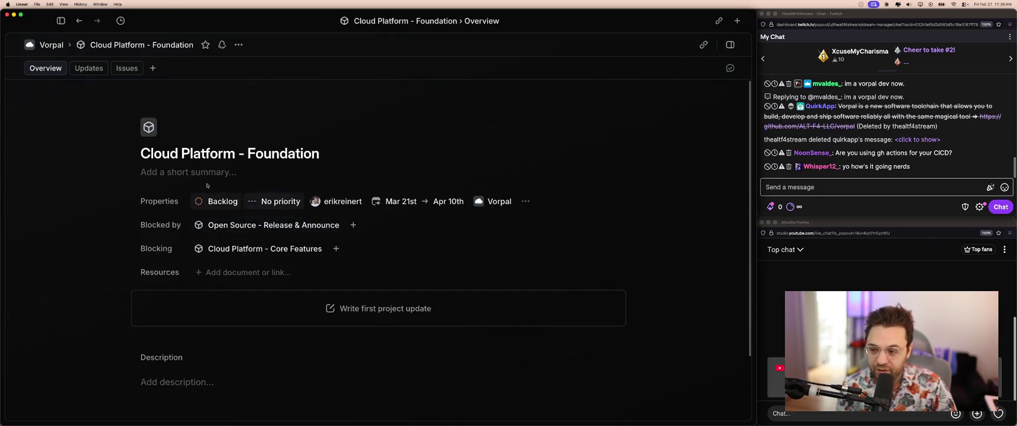
pyautogui.click(127, 68)
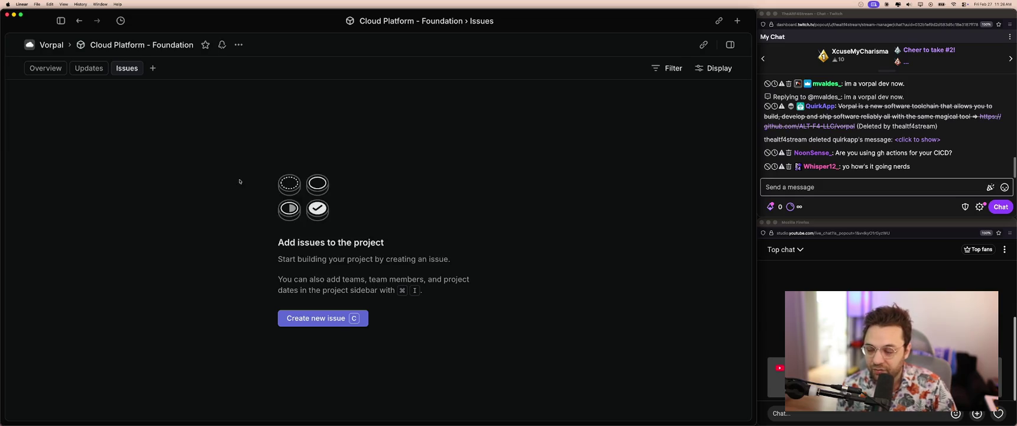
pyautogui.press('super+bracketleft')
pyautogui.press('super+bracketleft')
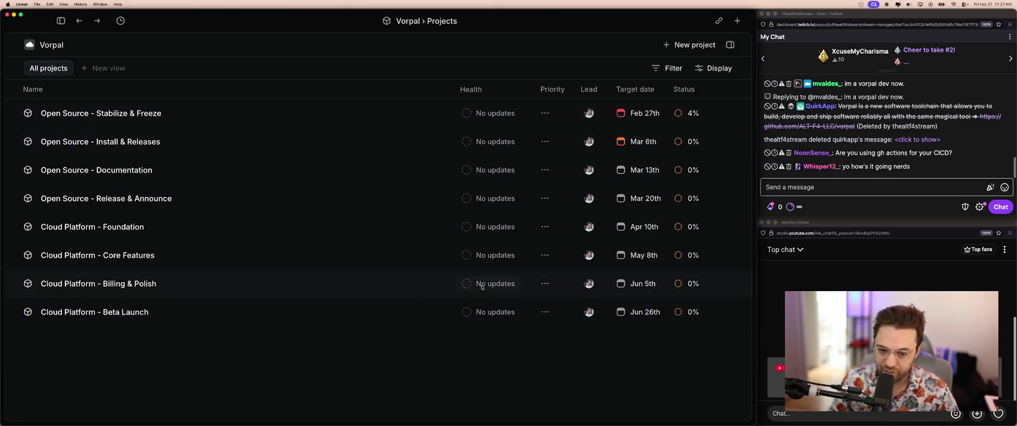
pyautogui.moveTo(482, 421)
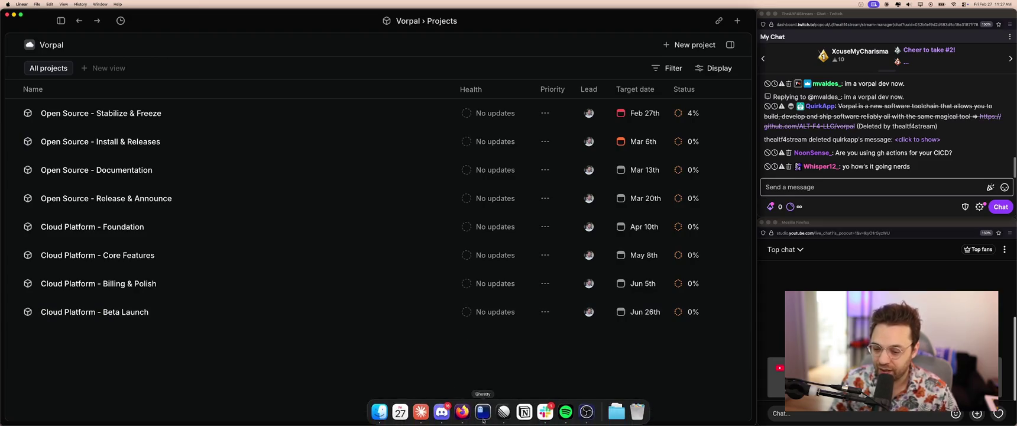
# Open docs.doppler.com in a new Firefox tab.
pyautogui.click(461, 411)
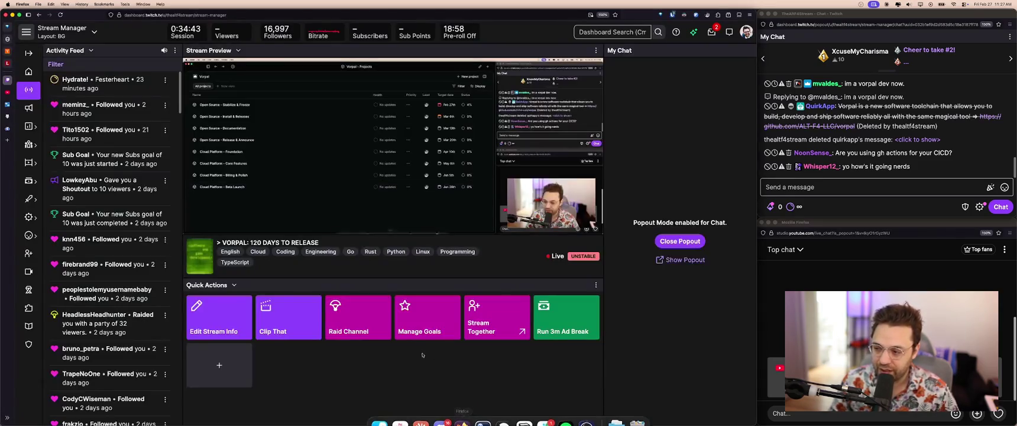
pyautogui.press('super+t')
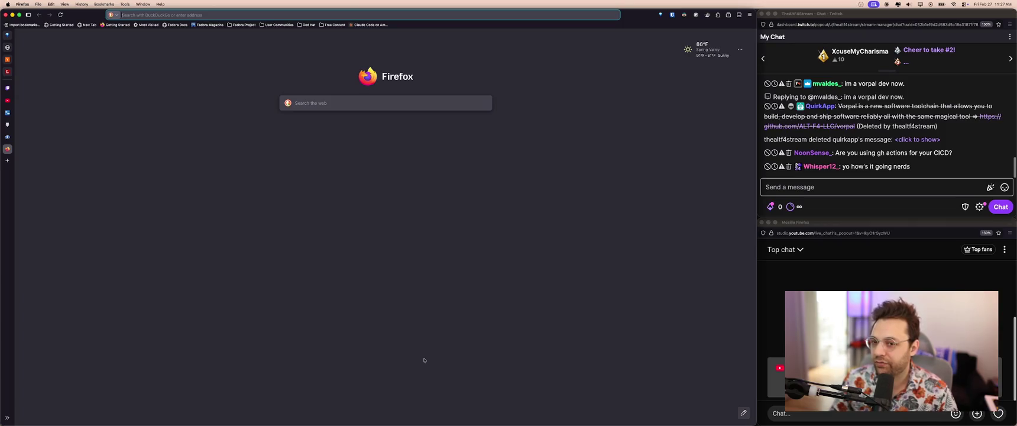
pyautogui.write('docs.doppler.com/')
pyautogui.press('Return')
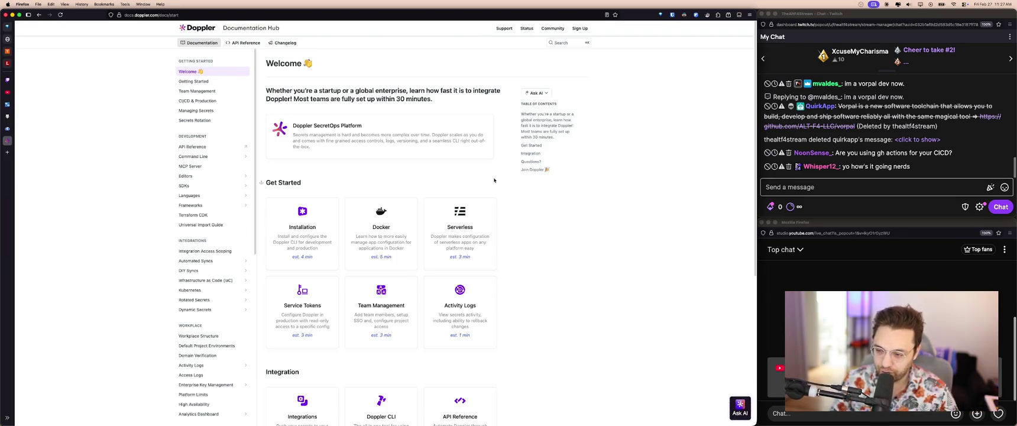
# Open hub.docker.com in another new tab and go to its Explore page.
pyautogui.hotkey('ctrl', 'Tab')
pyautogui.hotkey('ctrl', 't')
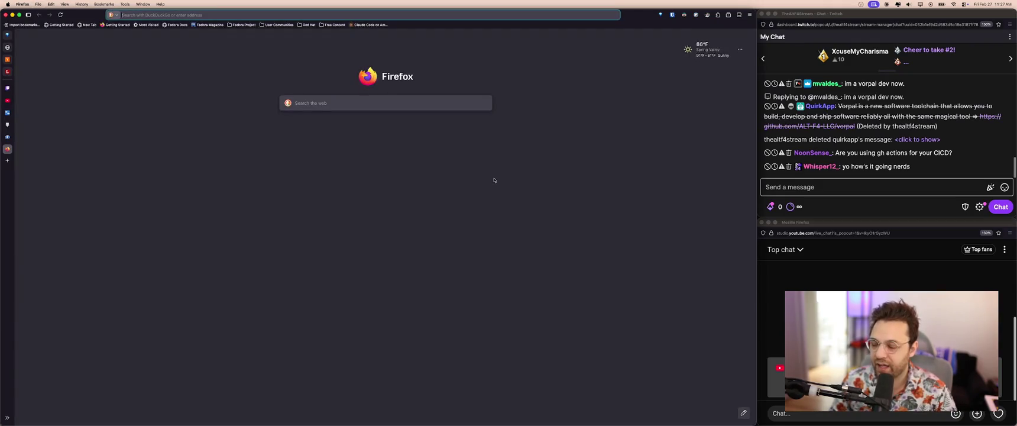
pyautogui.write('hub.docker.com')
pyautogui.press('Return')
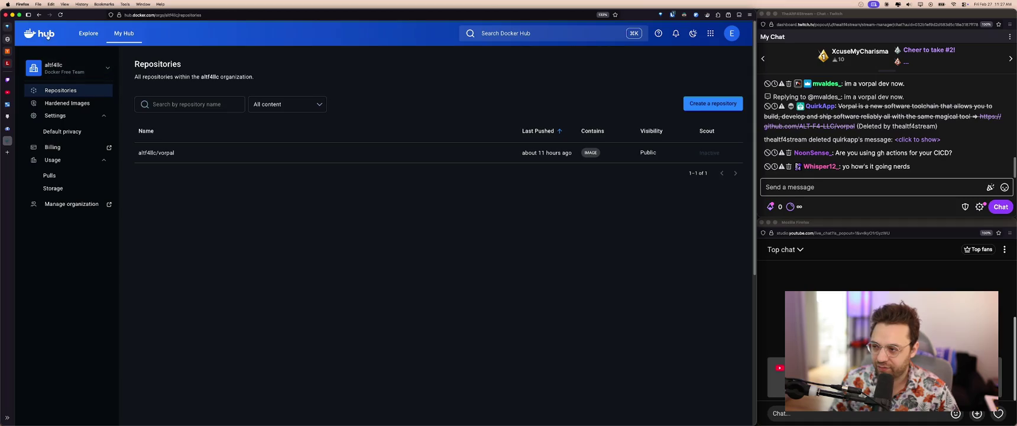
pyautogui.click(88, 33)
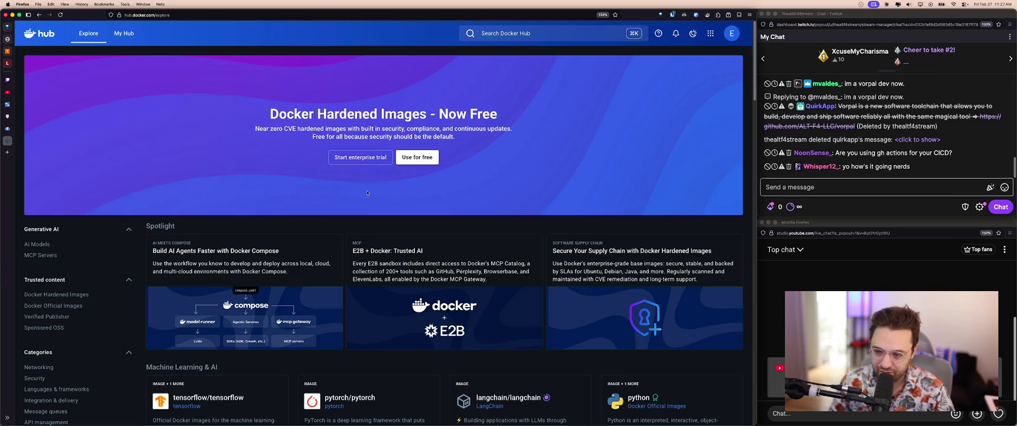
# Open the Knative technical overview docs from a 'docs' address-bar suggestion in a new tab.
pyautogui.press('super+t')
pyautogui.write('docs.doppler.com/')
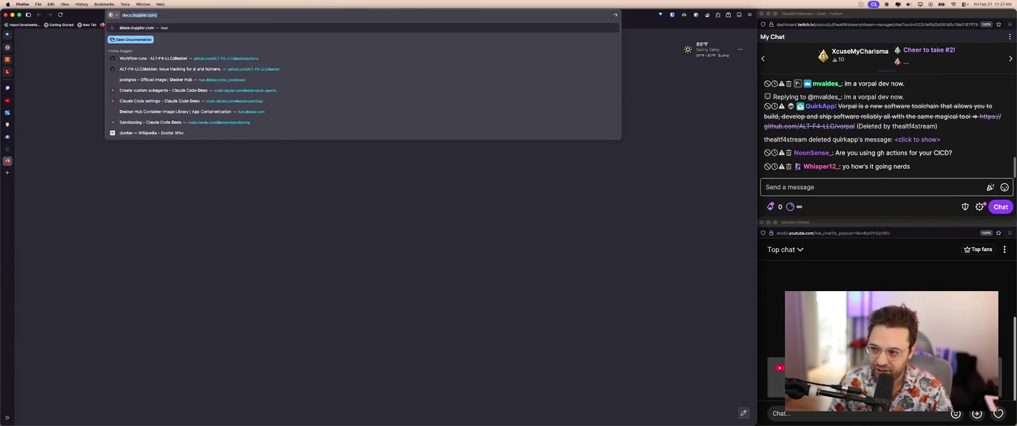
pyautogui.write('s')
pyautogui.press('Down')
pyautogui.press('Down')
pyautogui.press('Down')
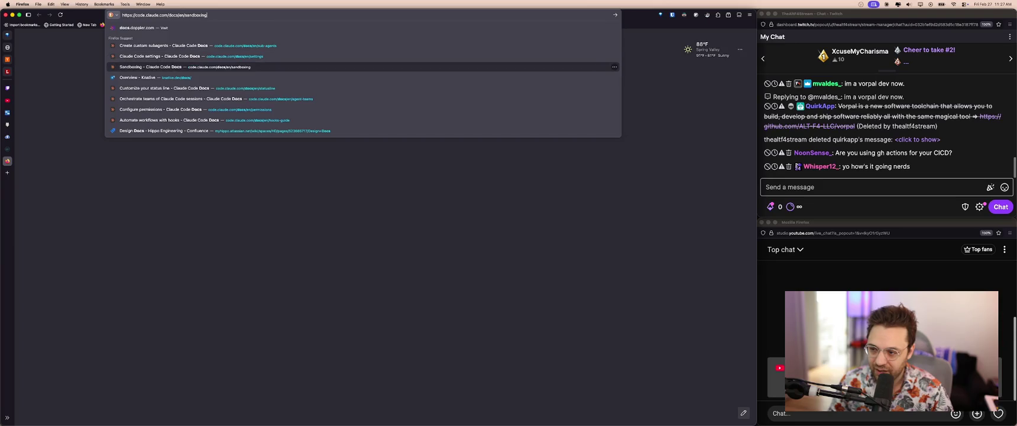
pyautogui.press('Down')
pyautogui.press('Return')
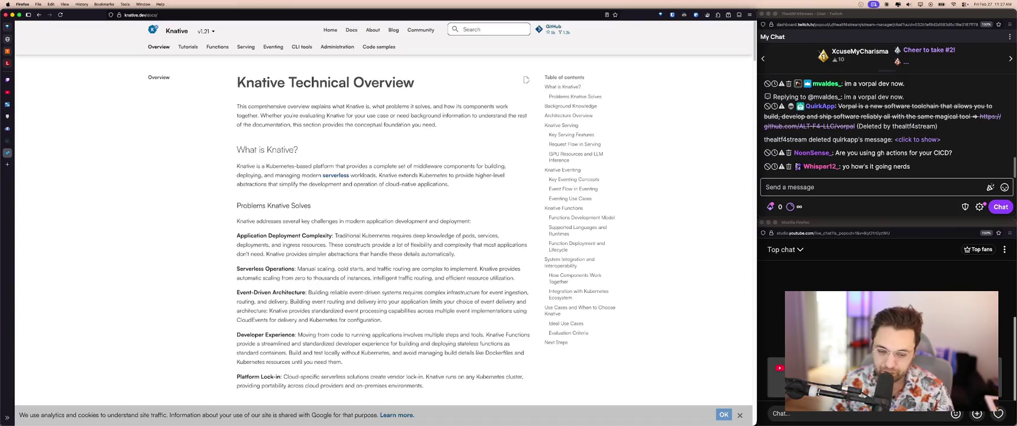
# Close the Knative tab and select the Docker Hardened Images heading on Docker Hub.
pyautogui.hotkey('ctrl', 'w')
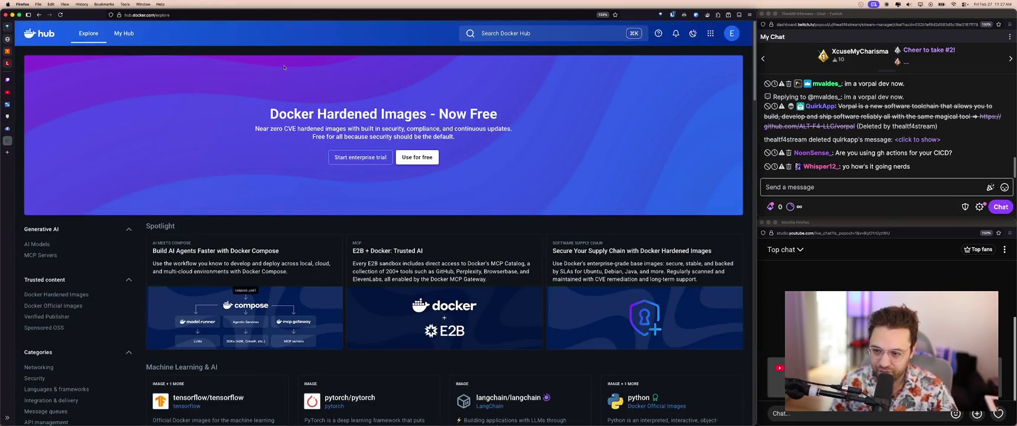
pyautogui.click(562, 173)
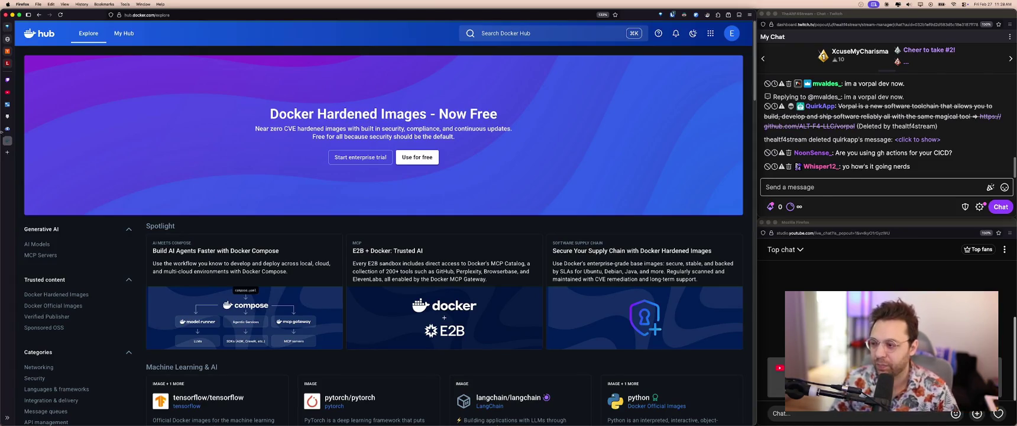
pyautogui.tripleClick(473, 114)
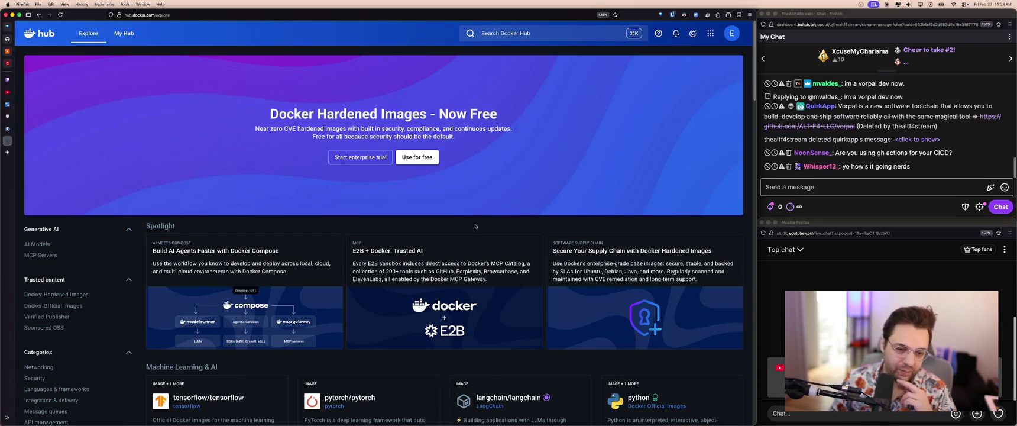
# Close Docker Hub, switch to the Stream Manager tab, and bring the Ghostty terminal forward.
pyautogui.press('super+w')
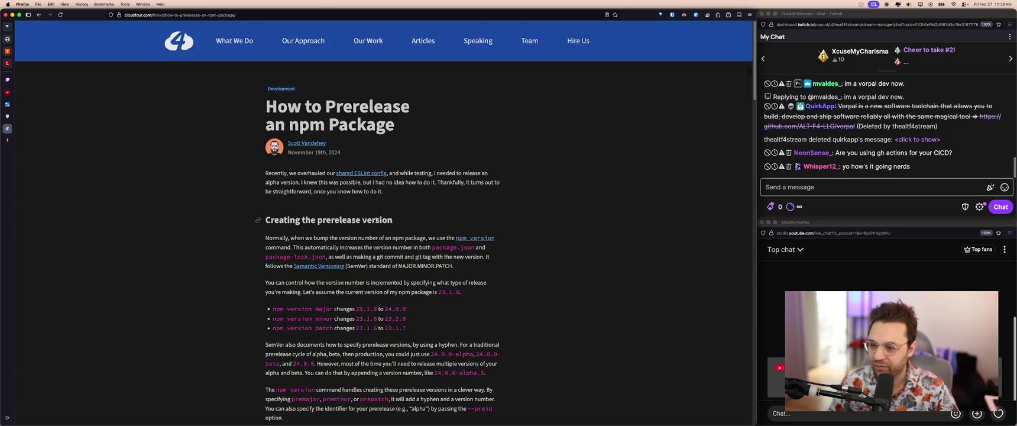
pyautogui.click(21, 79)
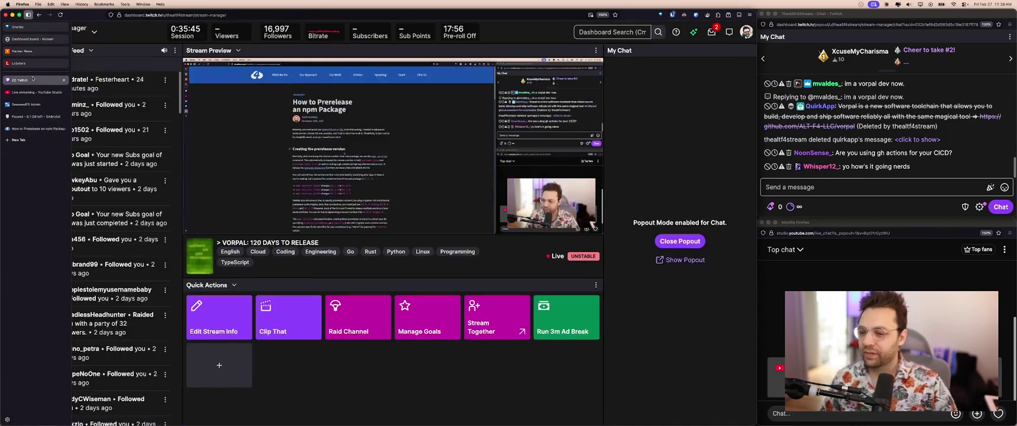
pyautogui.click(483, 412)
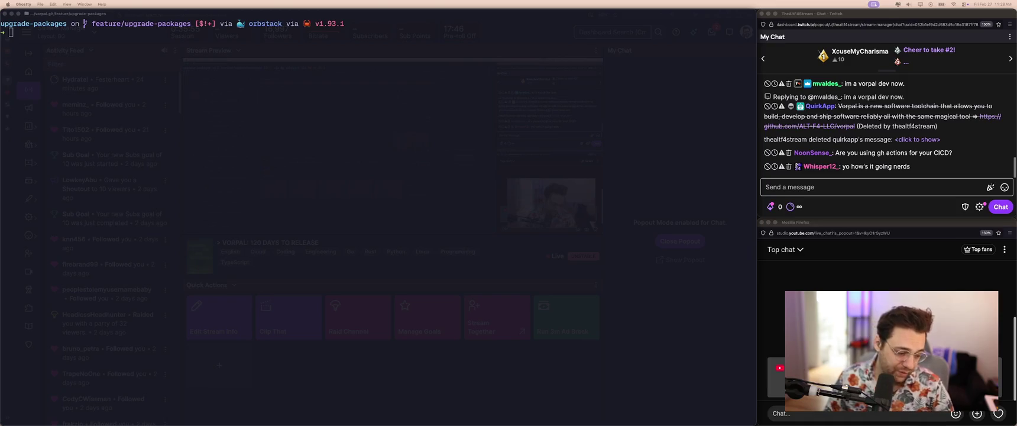
# Start lazygit with the lg command in the upgrade-packages terminal.
pyautogui.click(715, 267)
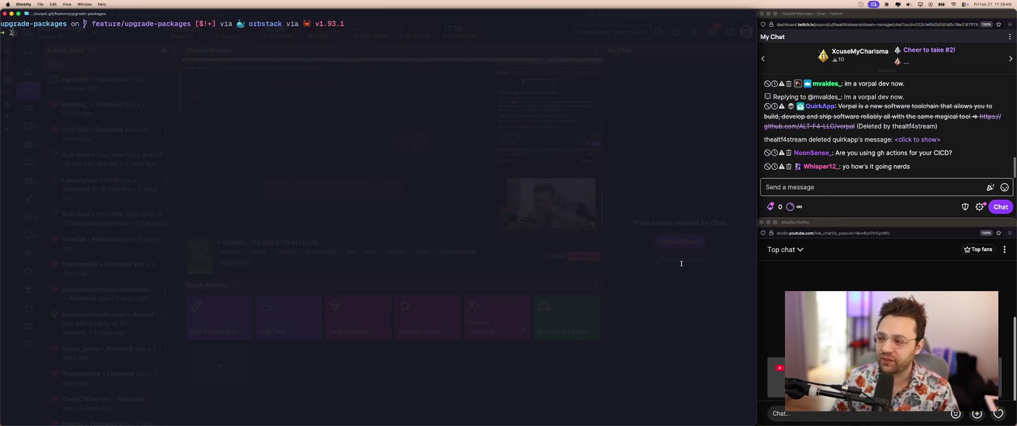
pyautogui.write('g')
pyautogui.press('Return')
# Preview the ui.rs diff, then restart lazygit with qlg.
pyautogui.press('Down')
pyautogui.press('Down')
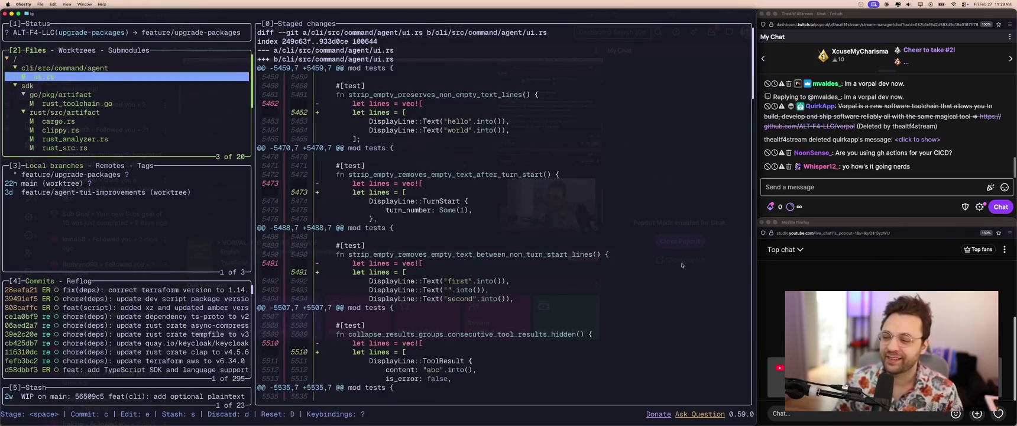
pyautogui.press('Down')
pyautogui.press('Down')
pyautogui.press('Down')
pyautogui.press('Down')
pyautogui.press('Down')
pyautogui.press('Down')
pyautogui.press('Down')
pyautogui.press('Down')
pyautogui.press('Down')
pyautogui.press('Down')
pyautogui.press('Down')
pyautogui.press('Down')
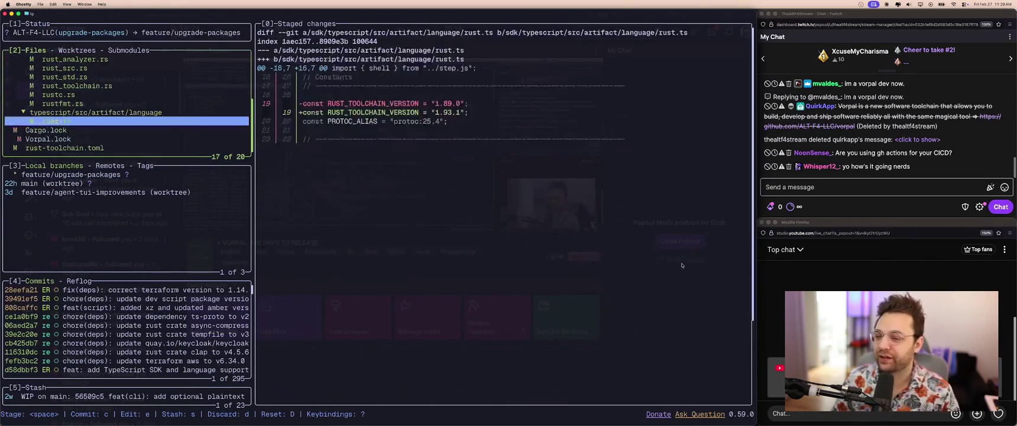
pyautogui.write('qlg')
pyautogui.press('Return')
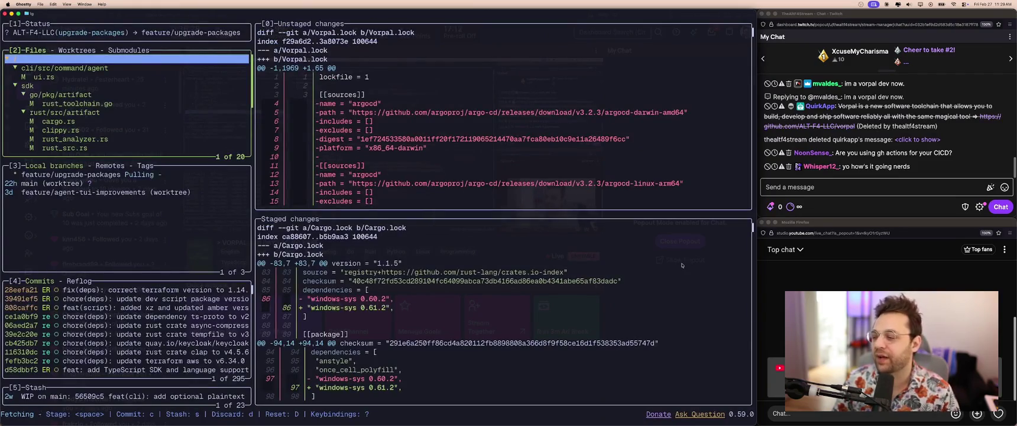
# Review the Vorpal.lock and Cargo.lock diffs, then quit lazygit and return to Linear.
pyautogui.press('Down')
pyautogui.press('Down')
pyautogui.press('Down')
pyautogui.press('Down')
pyautogui.press('Down')
pyautogui.press('Down')
pyautogui.press('Down')
pyautogui.press('Down')
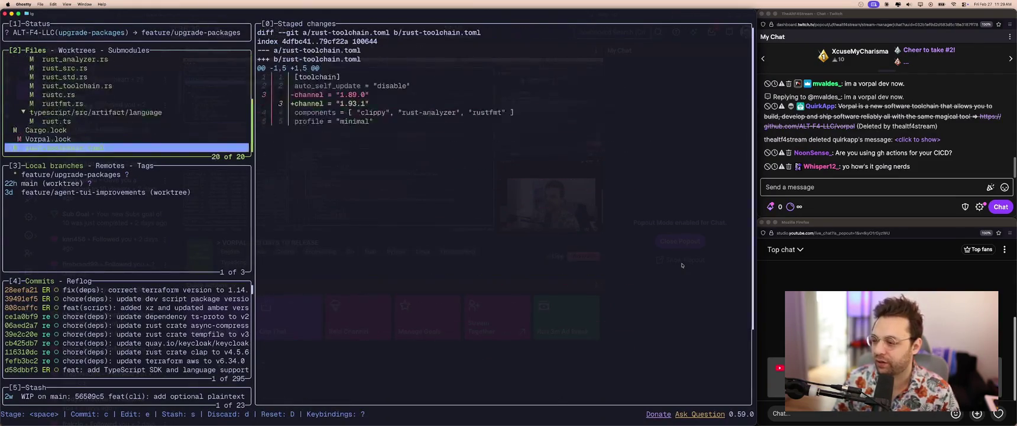
pyautogui.press('Up')
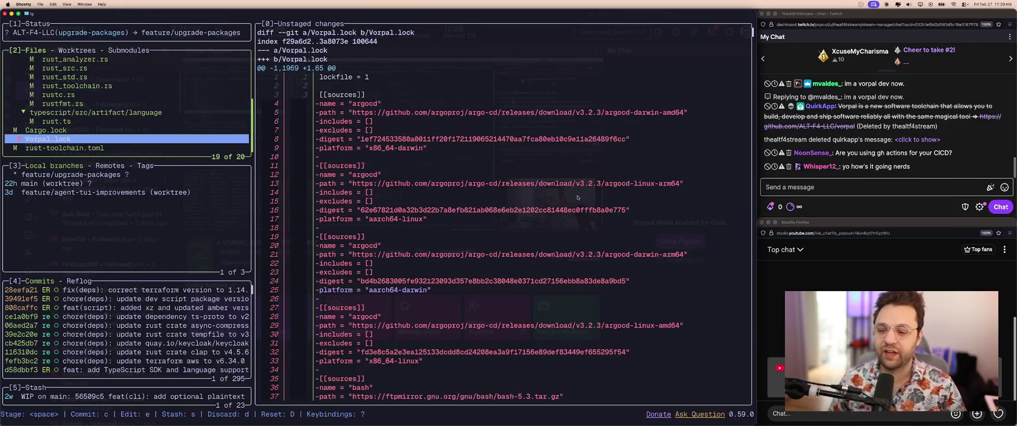
pyautogui.scroll(-10, 682, 265)
pyautogui.scroll(-10, 575, 199)
pyautogui.scroll(-10, 575, 199)
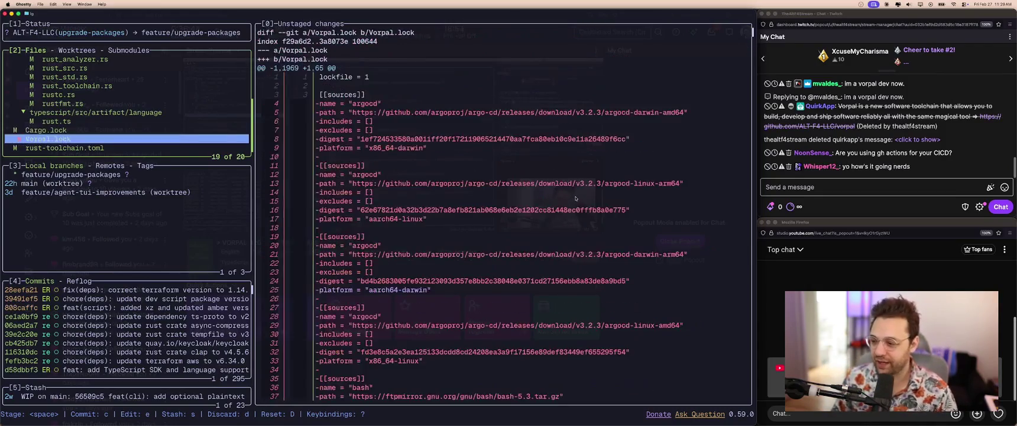
pyautogui.press('Up')
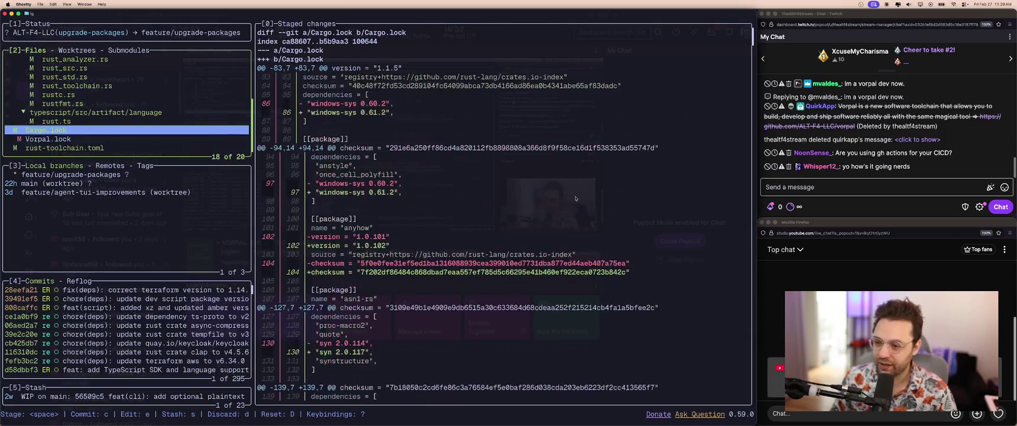
pyautogui.press('q')
pyautogui.press('super+Tab')
pyautogui.press('super+Tab')
pyautogui.press('super+Tab')
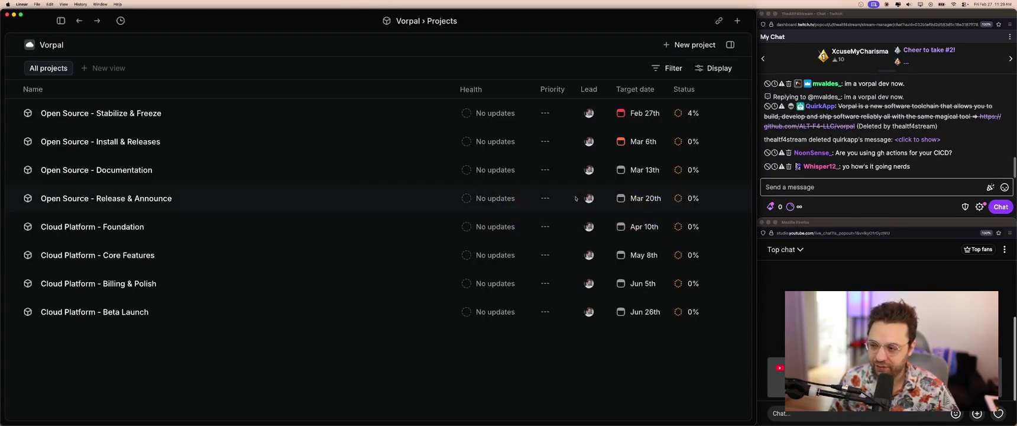
# Open the Stabilize & Freeze project's Issues list and bring up VORP-6's assignee picker.
pyautogui.click(234, 114)
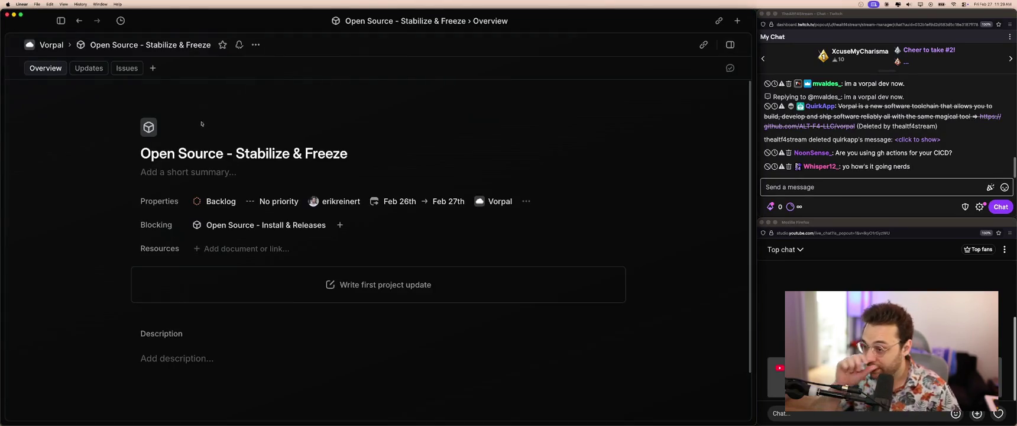
pyautogui.click(127, 68)
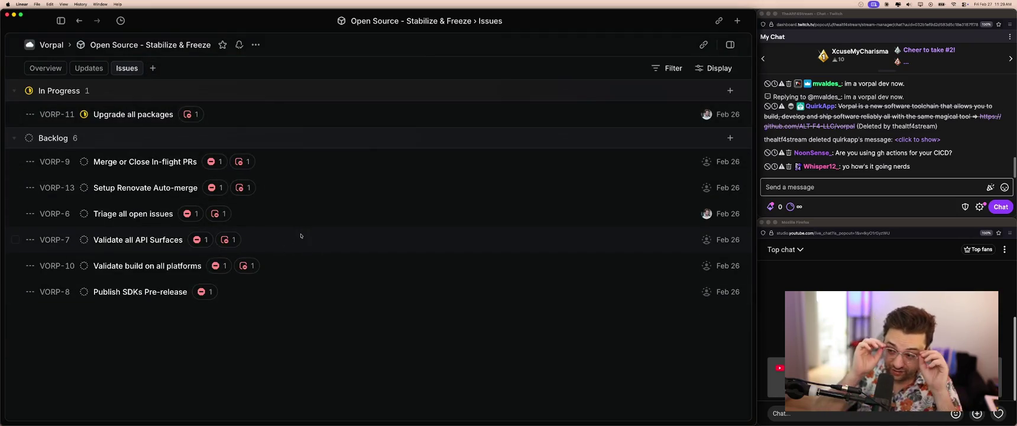
pyautogui.click(706, 215)
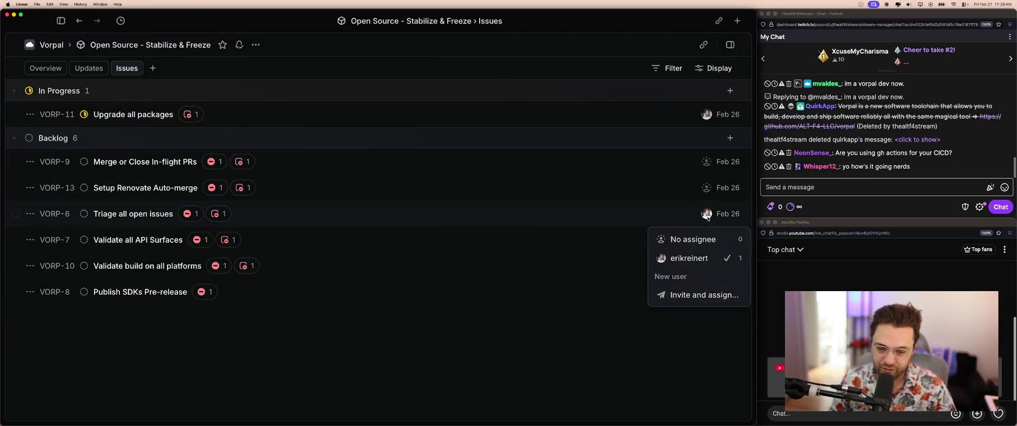